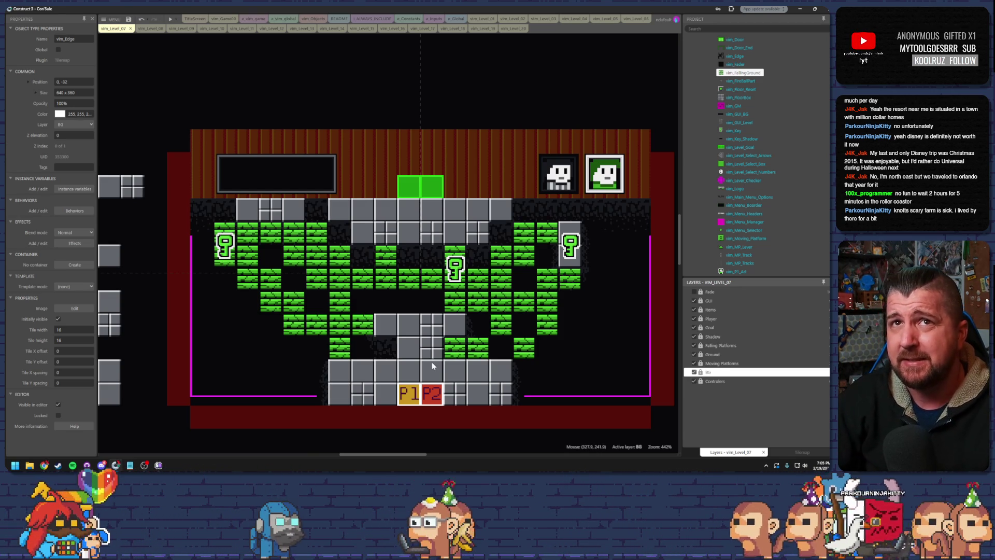
# Step: Lock the BG layer of vim_Level_07 and save the project
pyautogui.click(706, 372)
pyautogui.click(701, 372)
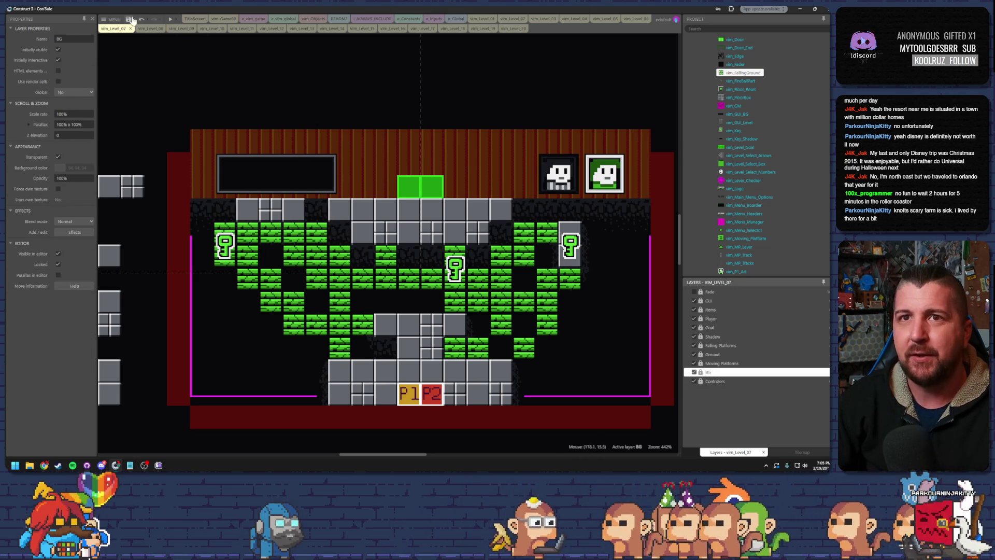
pyautogui.click(131, 20)
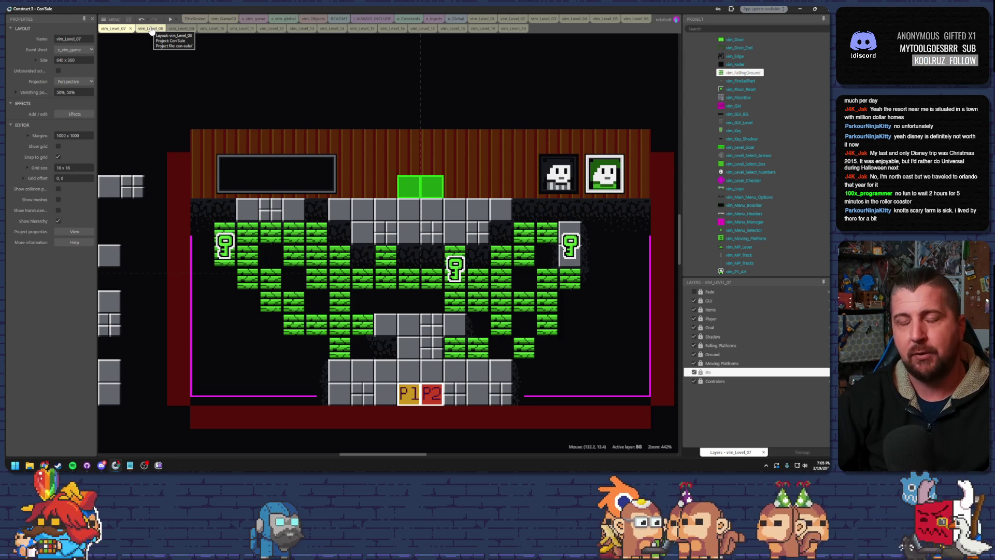
# Step: Switch to the vim_Level_08 layout and zoom so the whole level is visible
pyautogui.click(150, 29)
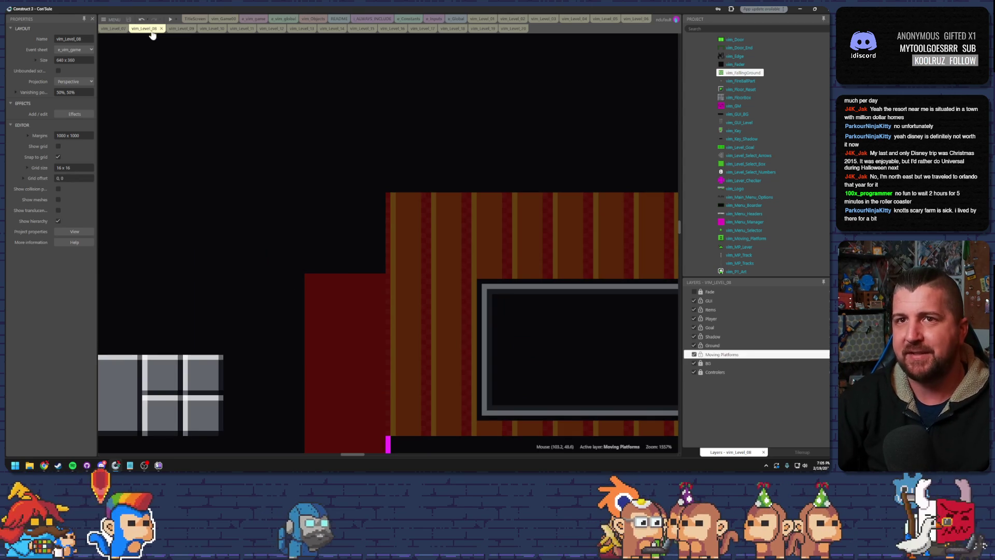
pyautogui.scroll(-4, 337, 127)
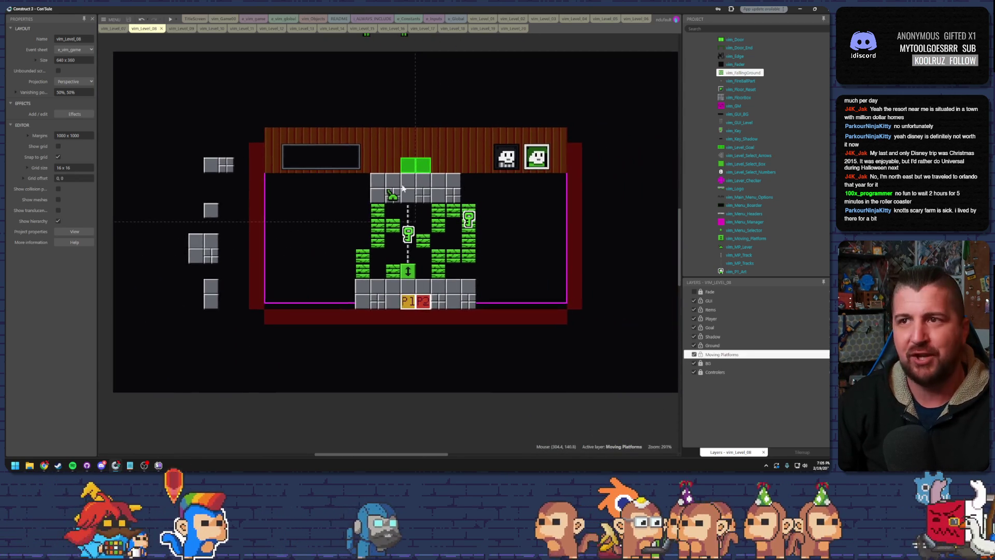
pyautogui.scroll(3, 394, 199)
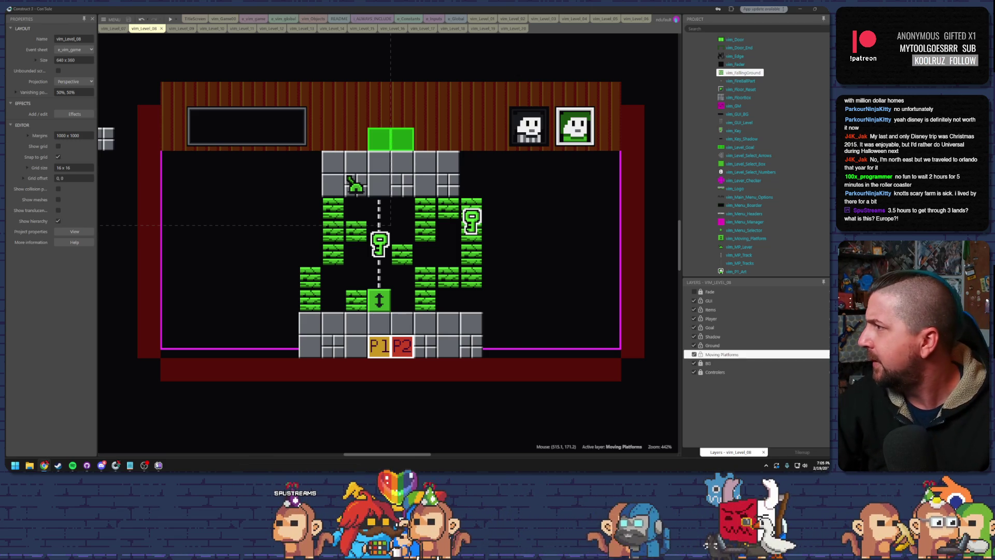
pyautogui.moveTo(988, 115)
pyautogui.mouseDown()
pyautogui.moveTo(570, 106)
pyautogui.moveTo(459, 114)
pyautogui.mouseUp()
pyautogui.doubleClick(430, 116)
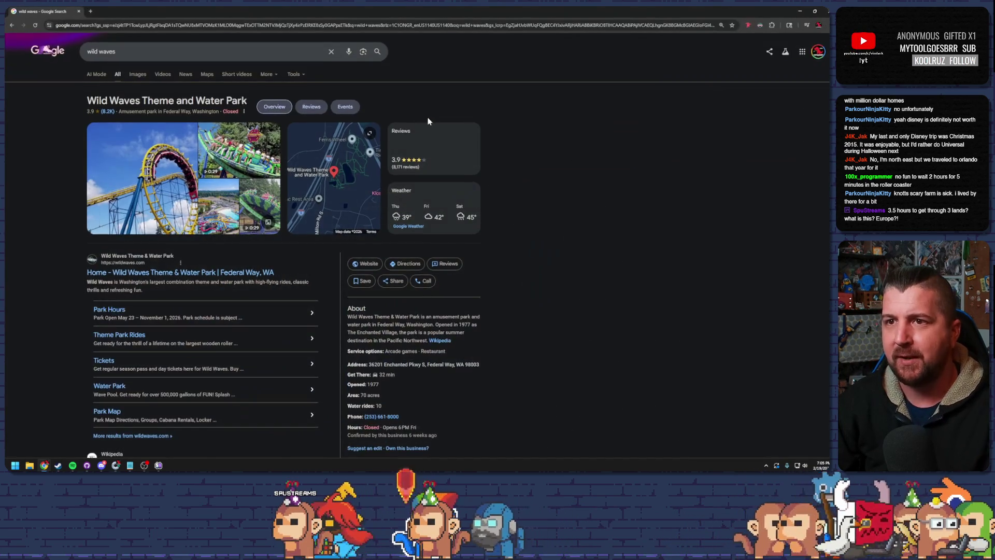
pyautogui.click(141, 182)
pyautogui.click(316, 196)
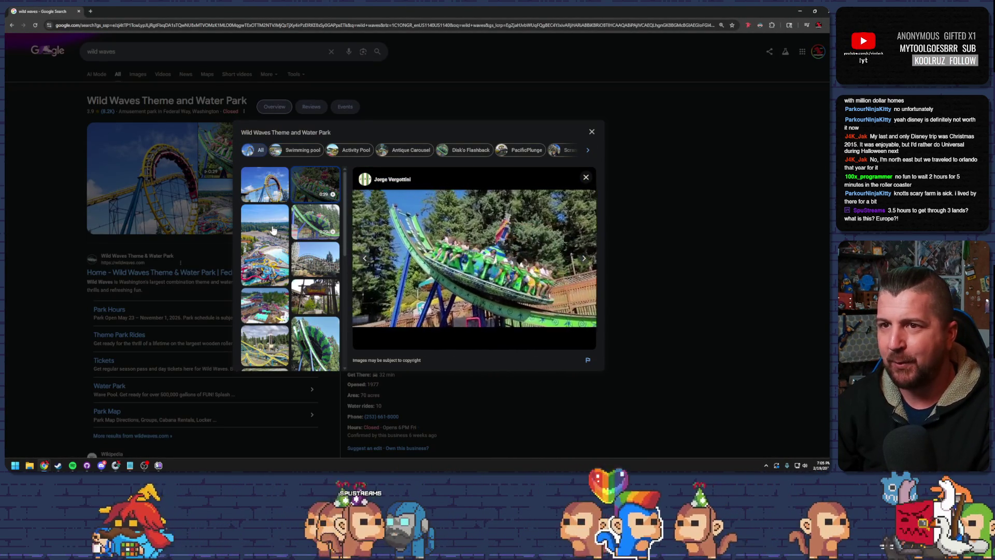
pyautogui.click(275, 265)
pyautogui.click(308, 268)
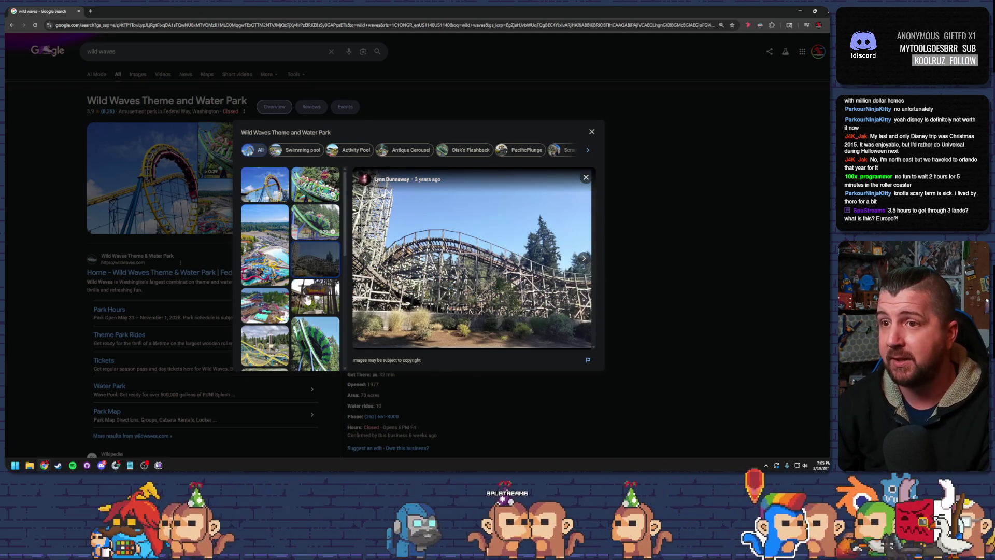
pyautogui.click(313, 296)
pyautogui.click(276, 307)
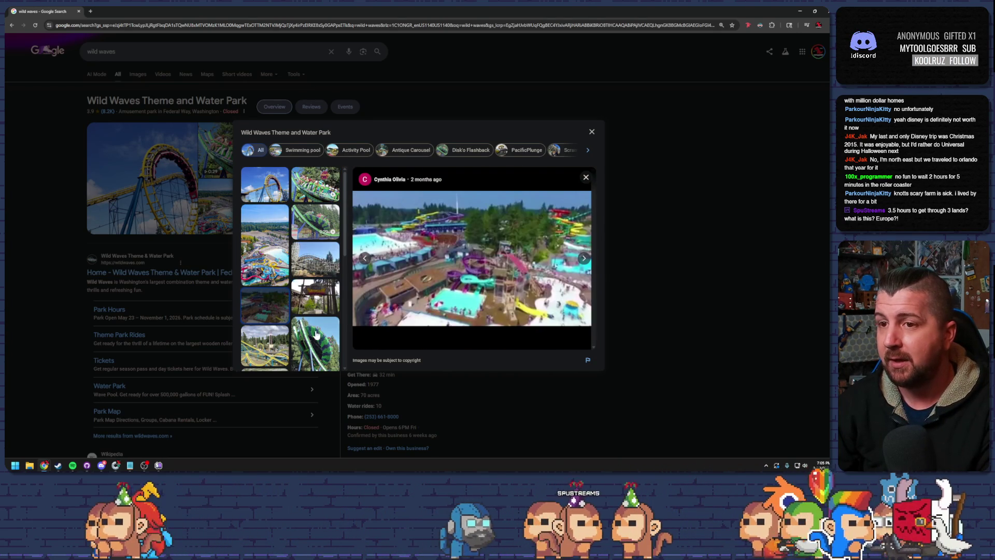
pyautogui.click(315, 343)
pyautogui.click(266, 346)
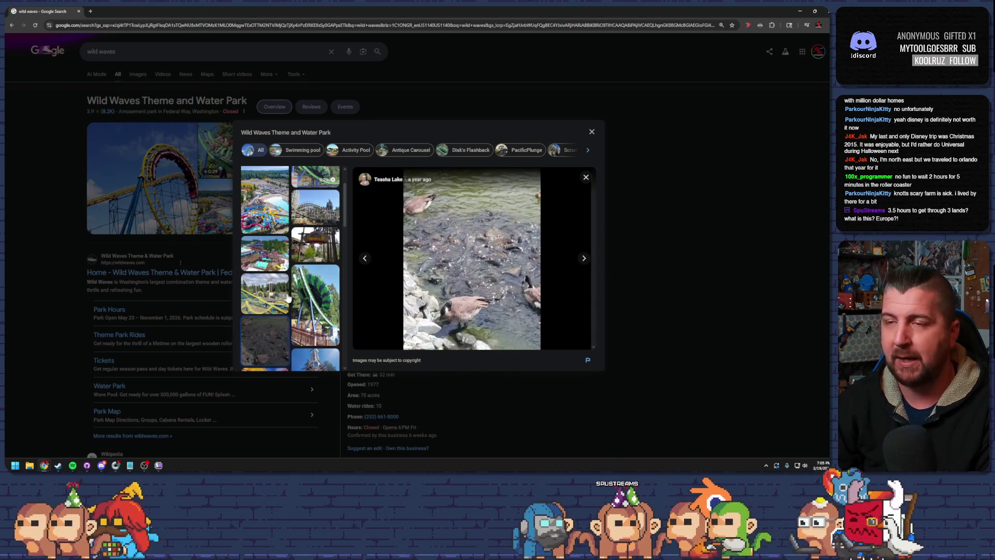
pyautogui.scroll(-5, 285, 300)
pyautogui.click(313, 277)
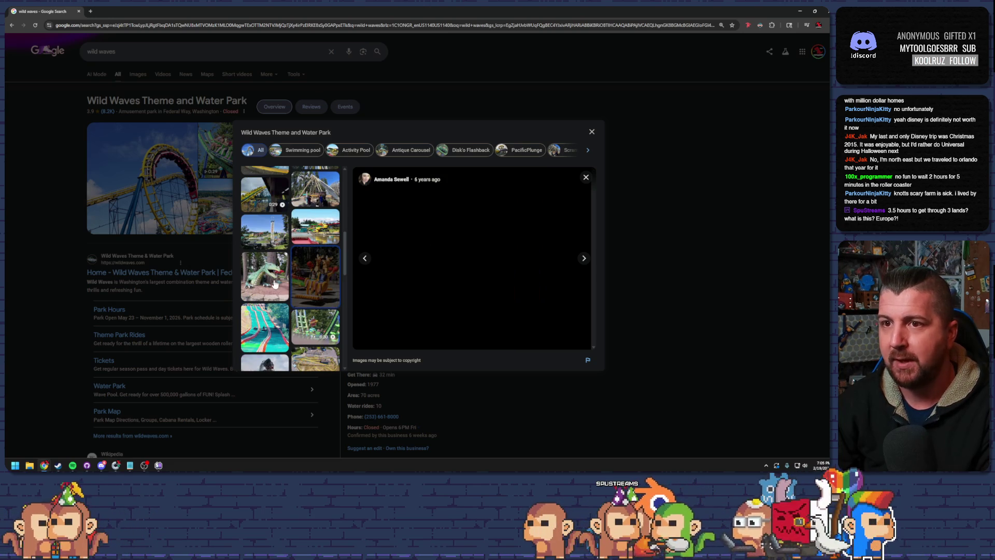
pyautogui.click(263, 233)
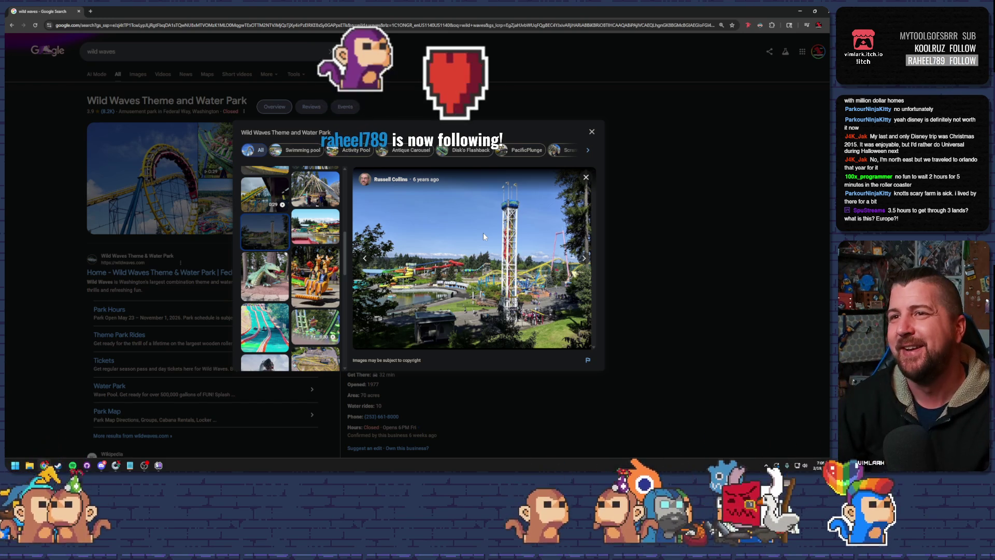
pyautogui.click(608, 131)
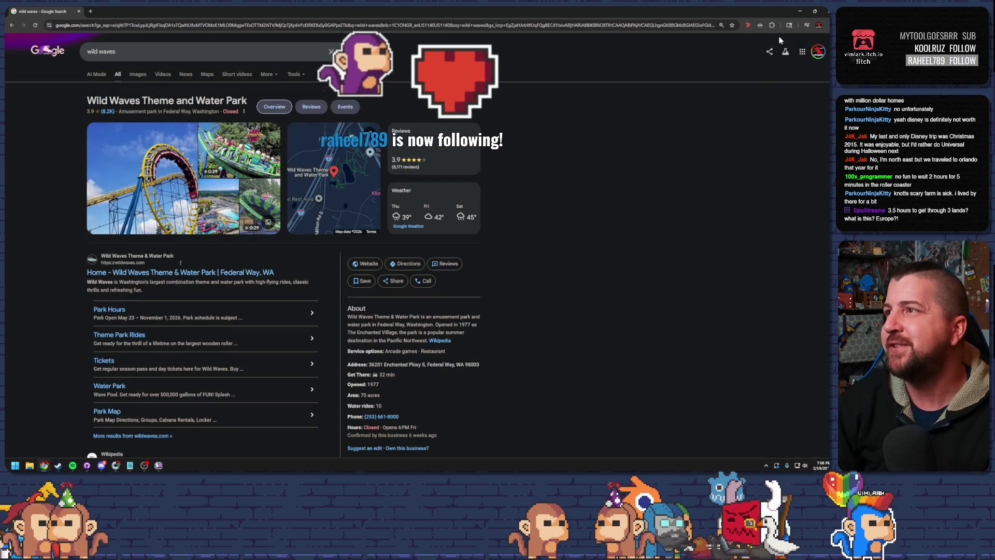
pyautogui.click(800, 12)
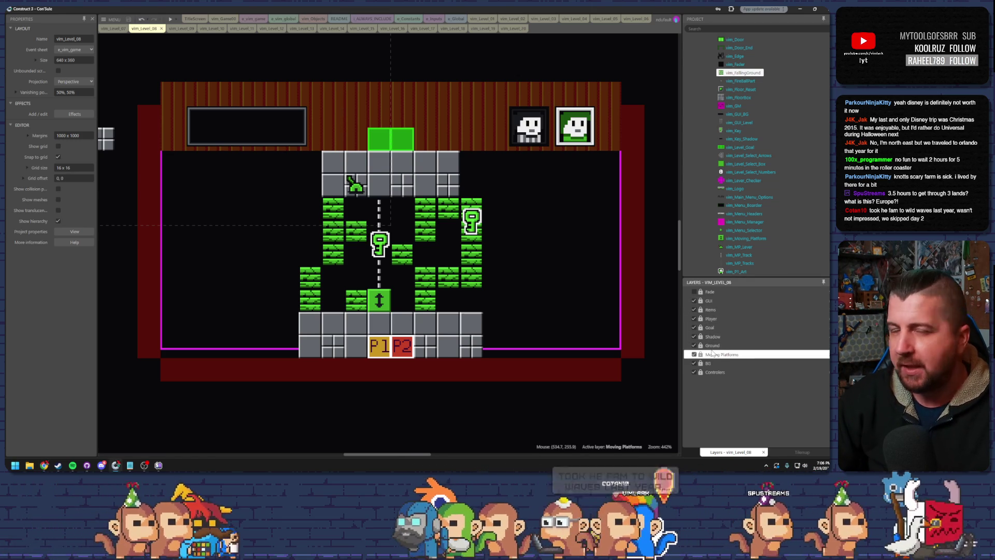
# Step: Select the Ground layer in vim_Level_08 and bring up its layer options
pyautogui.click(726, 346)
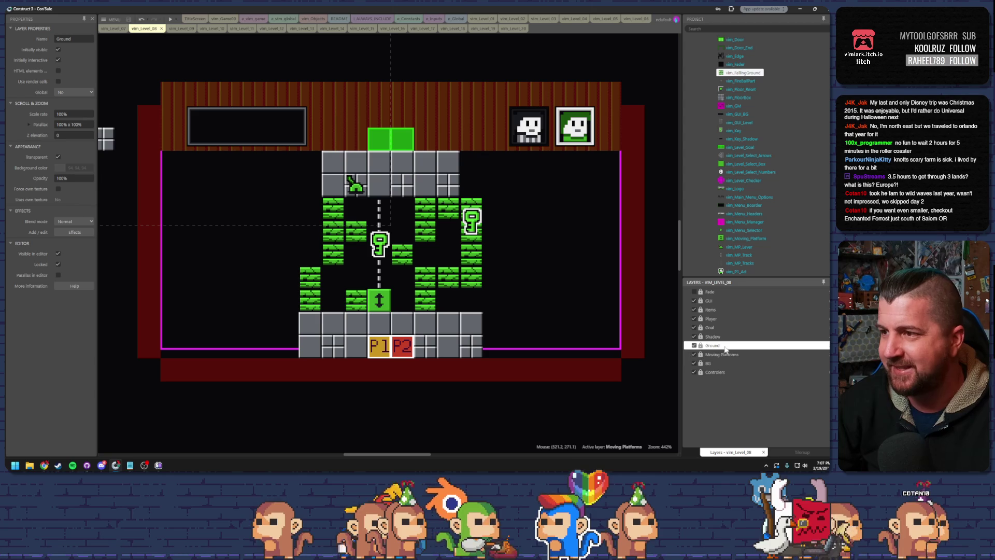
pyautogui.rightClick(725, 346)
# Step: Insert a layer named 'Falling Platforms' above Ground, then reselect Ground
pyautogui.click(746, 241)
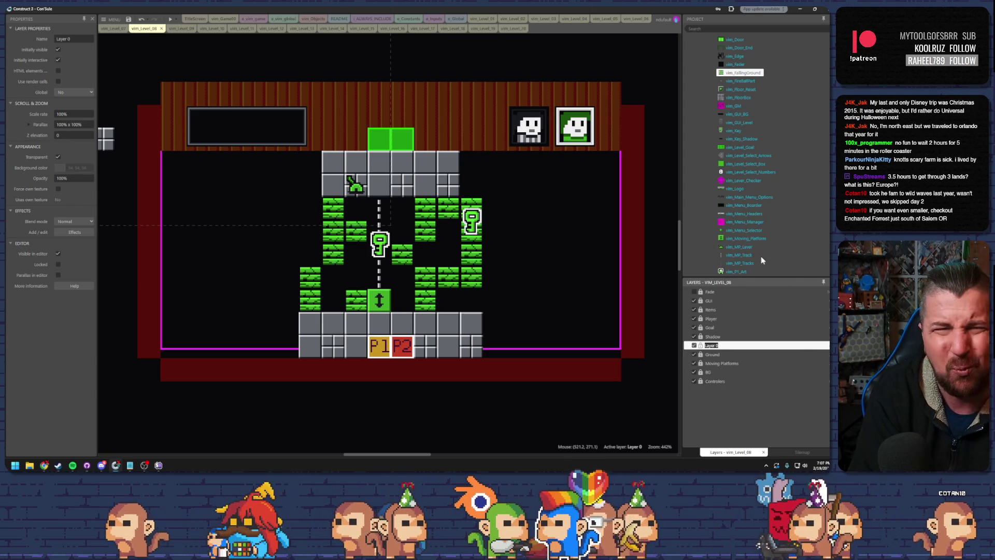
pyautogui.write('Falling Platf')
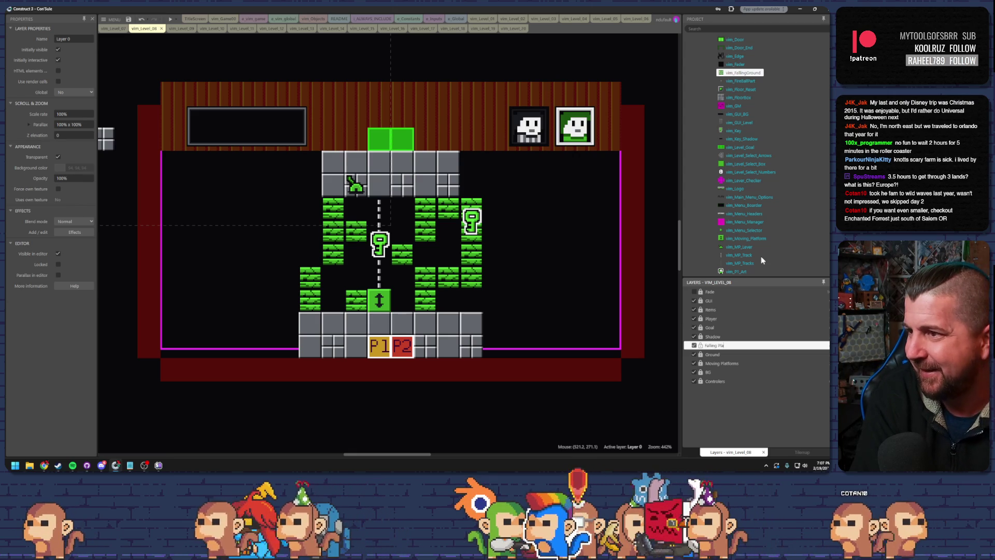
pyautogui.write('orms')
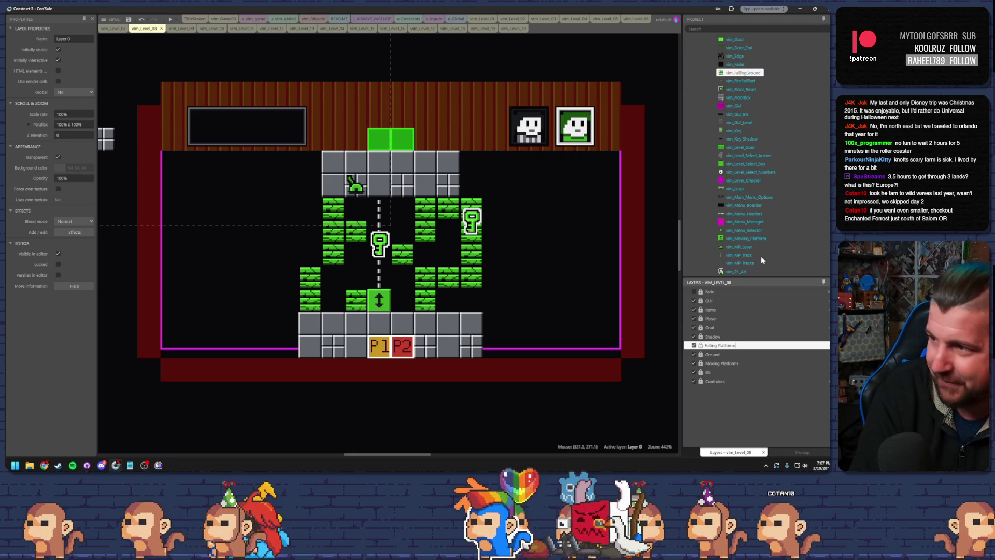
pyautogui.press('Return')
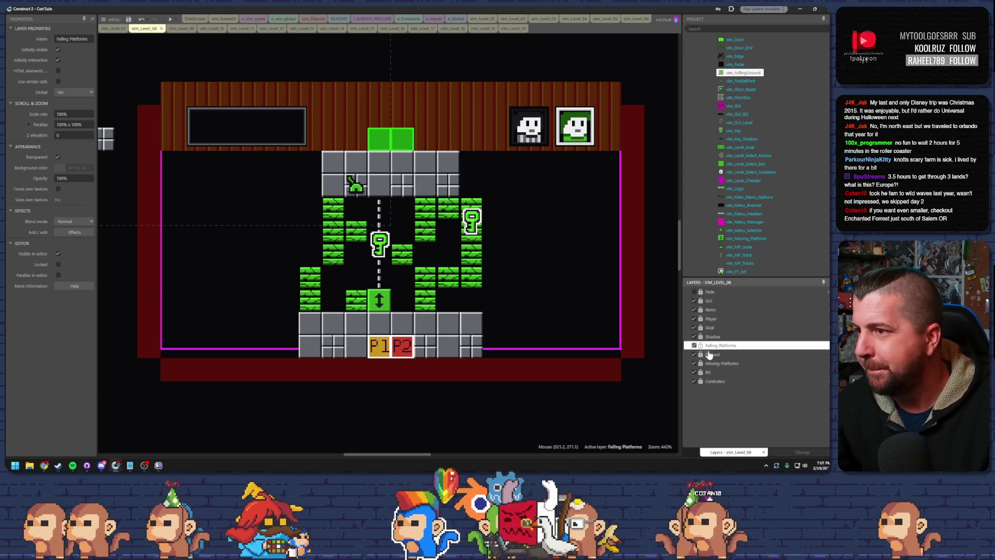
pyautogui.click(711, 354)
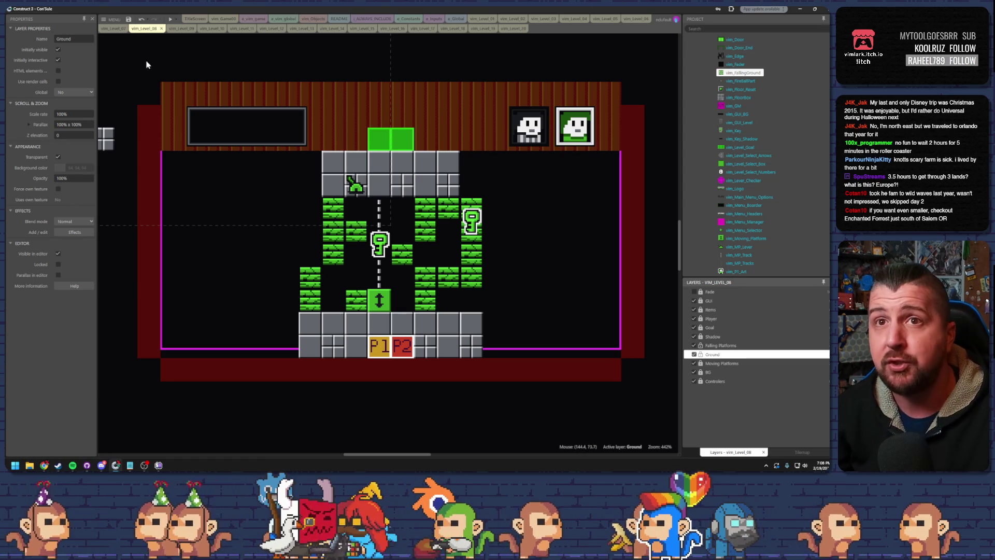
# Step: Select the vim_FallingGround object from the Project panel's object list
pyautogui.click(472, 243)
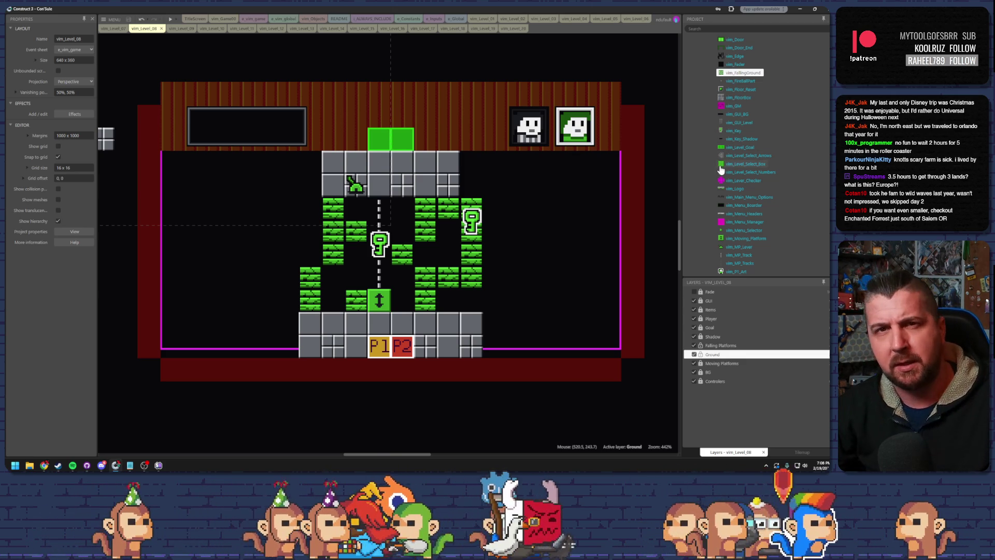
pyautogui.scroll(-3, 736, 171)
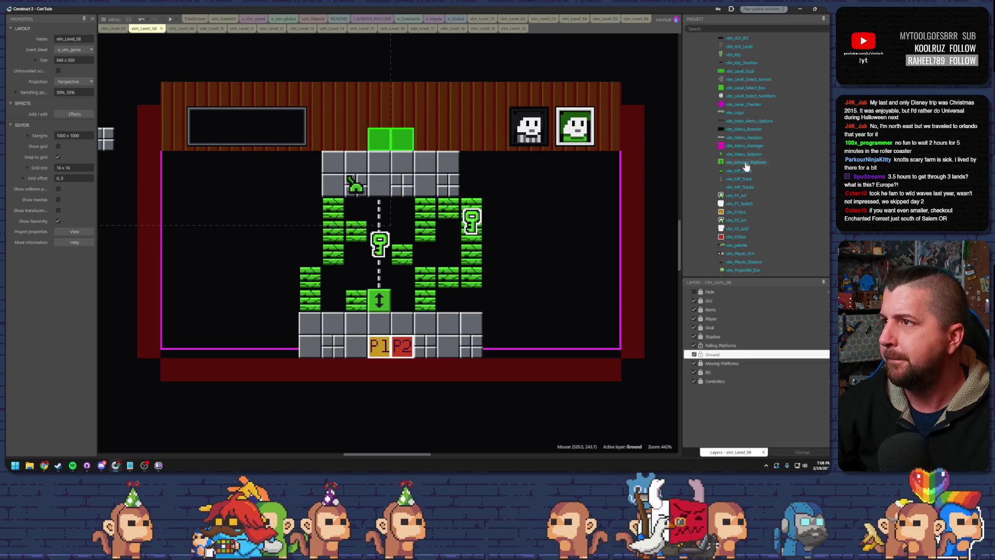
pyautogui.scroll(3, 749, 191)
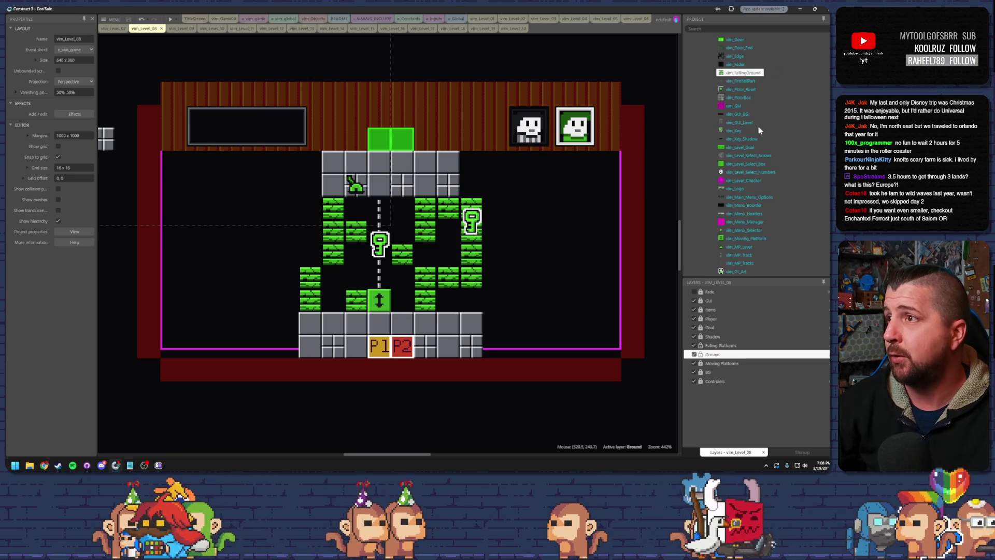
pyautogui.click(741, 73)
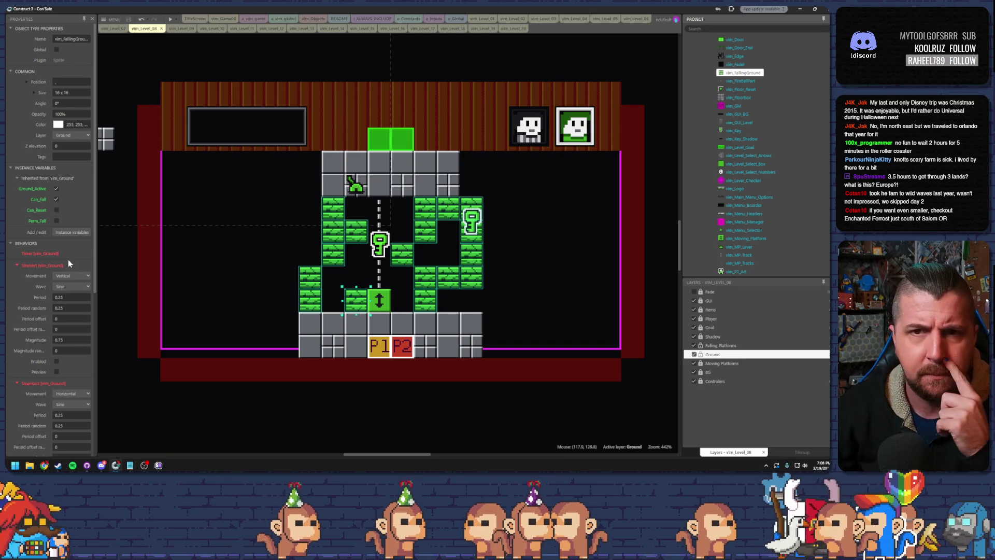
# Step: Move the falling ground blocks onto the Falling Platforms layer and toggle its visibility to check
pyautogui.click(74, 136)
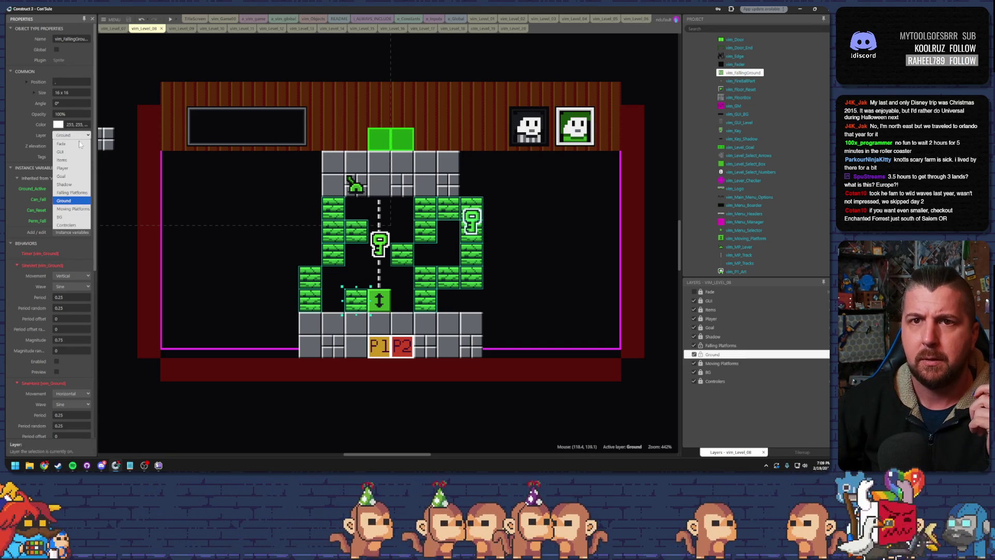
pyautogui.click(80, 193)
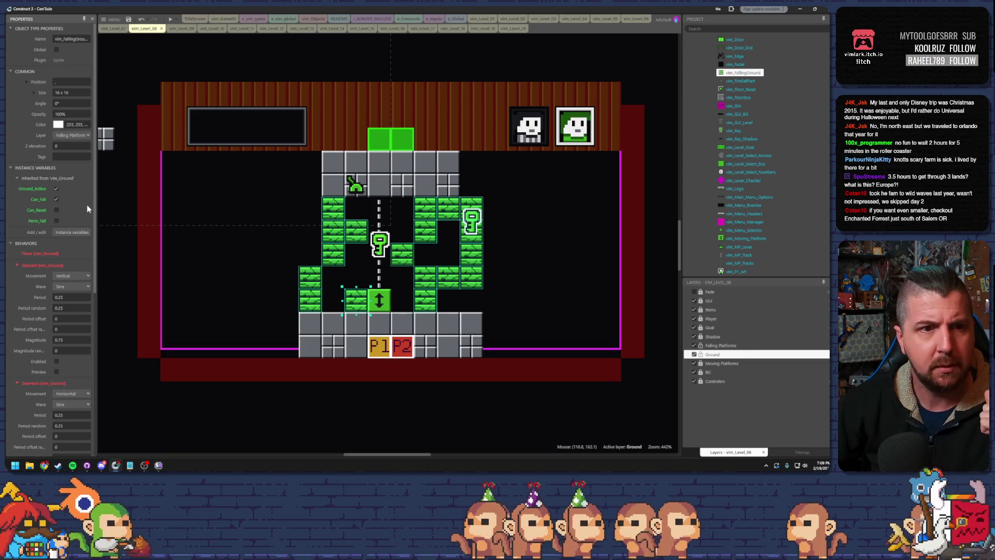
pyautogui.click(694, 346)
pyautogui.click(701, 346)
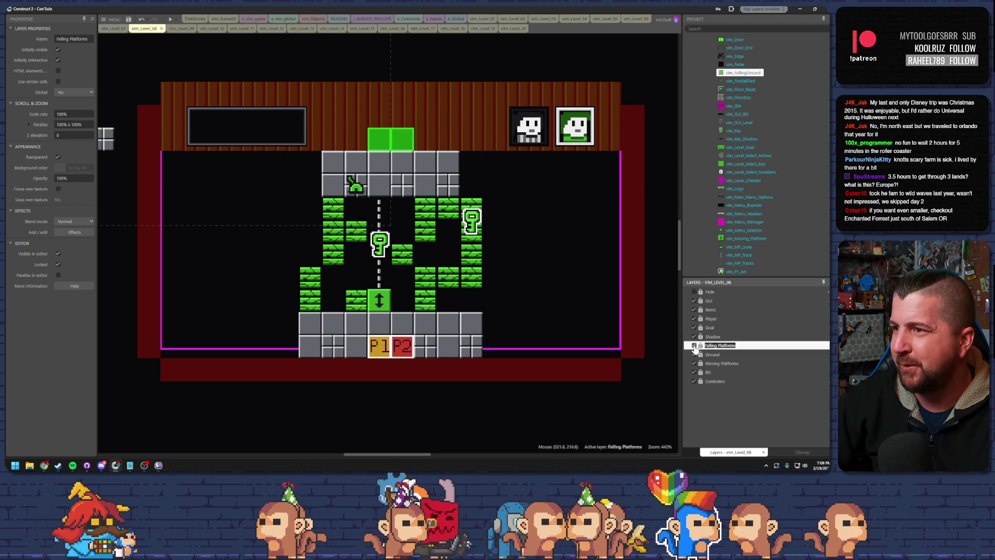
# Step: Hide the Falling Platforms layer, reframe the view, and make BG the active layer
pyautogui.click(693, 345)
pyautogui.press('Escape')
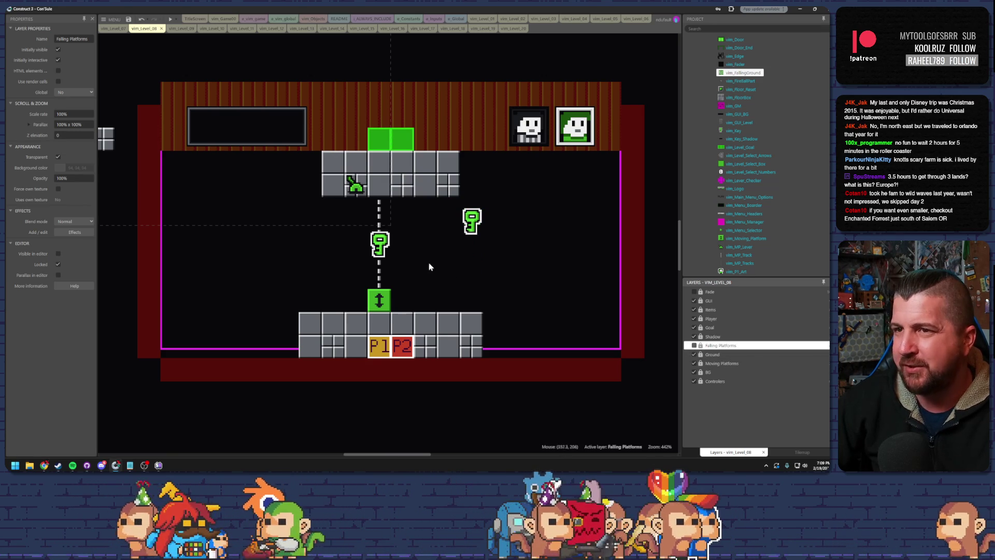
pyautogui.scroll(2, 429, 264)
pyautogui.moveTo(425, 301); pyautogui.dragTo(447, 320)
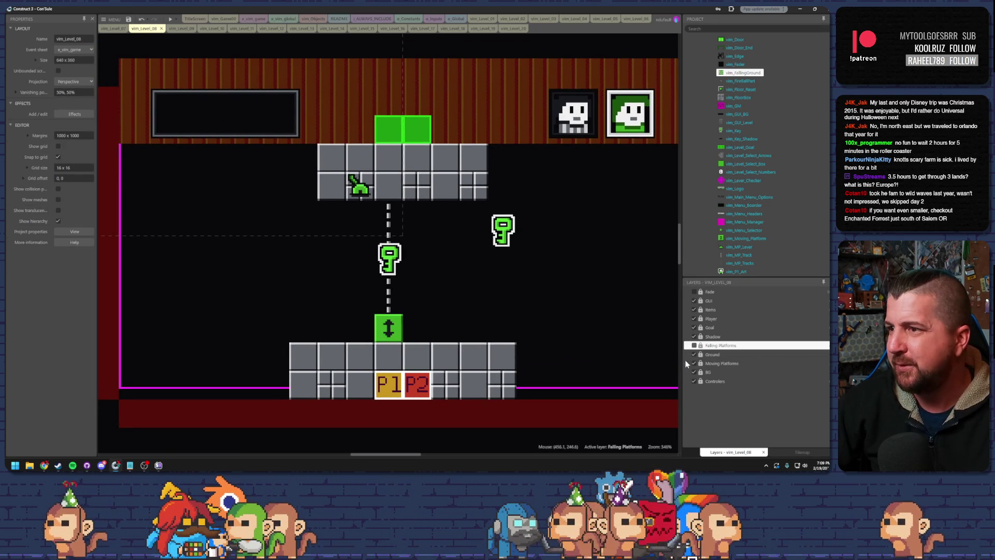
pyautogui.click(706, 372)
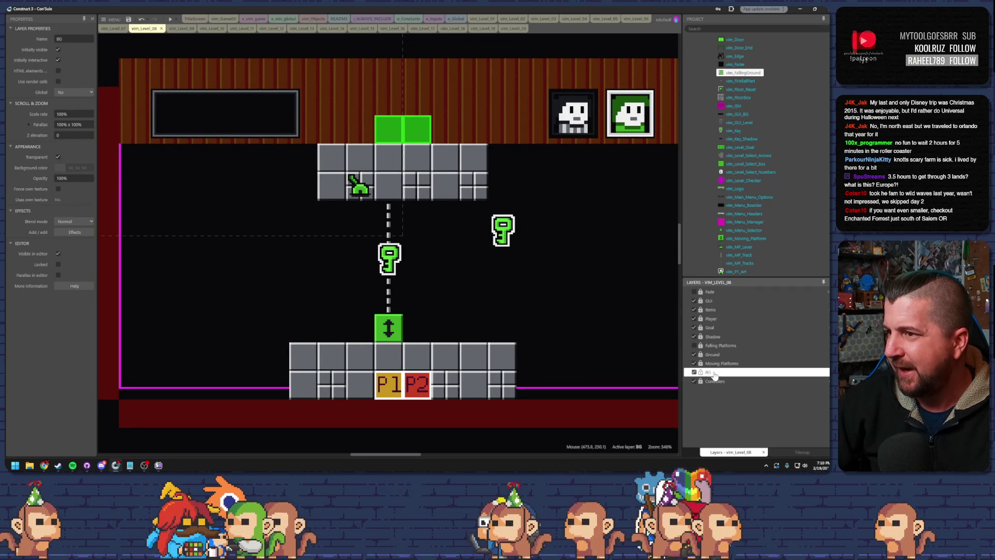
pyautogui.scroll(-2, 564, 310)
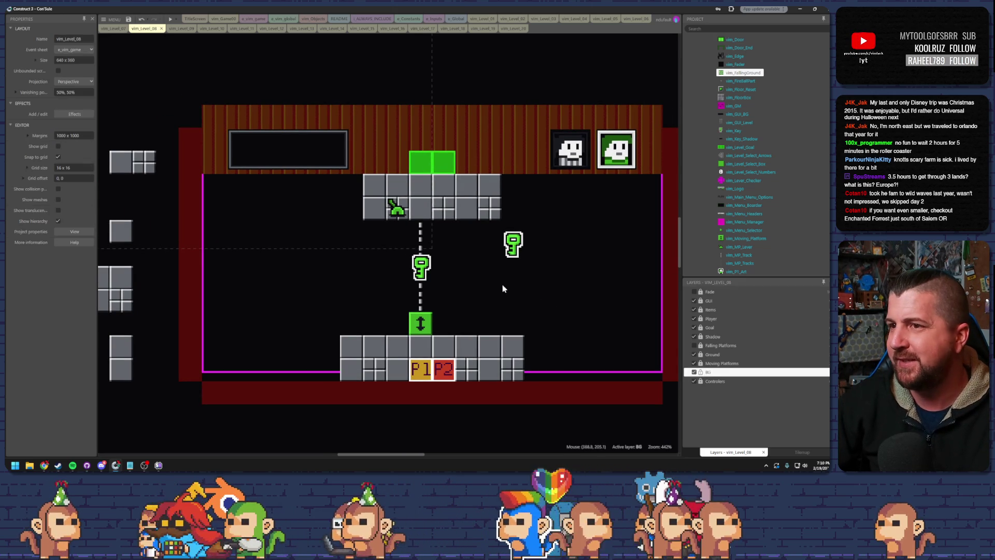
# Step: Select the vim_Edge tilemap and nudge it to position 0,-32
pyautogui.click(482, 285)
pyautogui.press('Left')
pyautogui.press('Left')
pyautogui.press('Left')
pyautogui.press('Up')
pyautogui.press('Up')
pyautogui.press('Up')
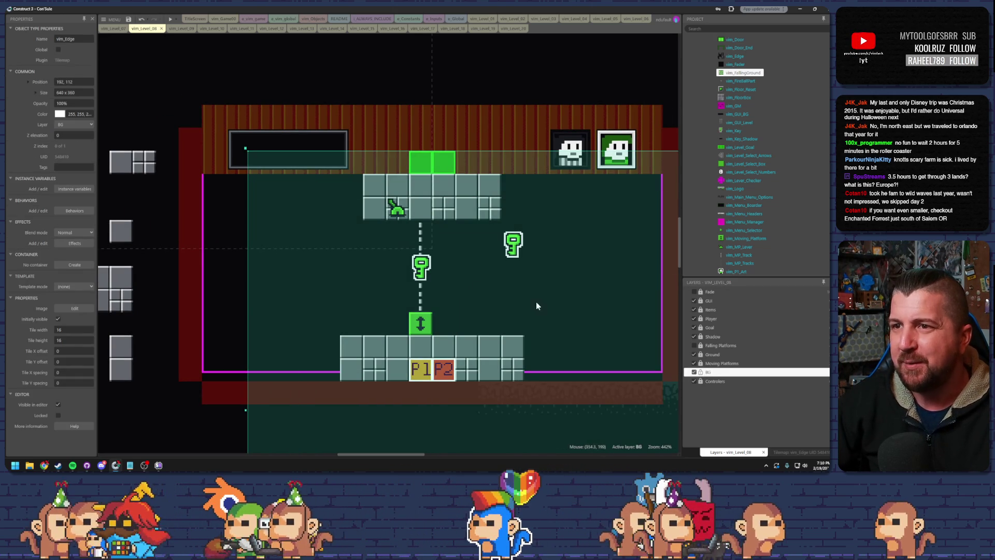
pyautogui.press('Up')
pyautogui.press('Up')
pyautogui.press('Up')
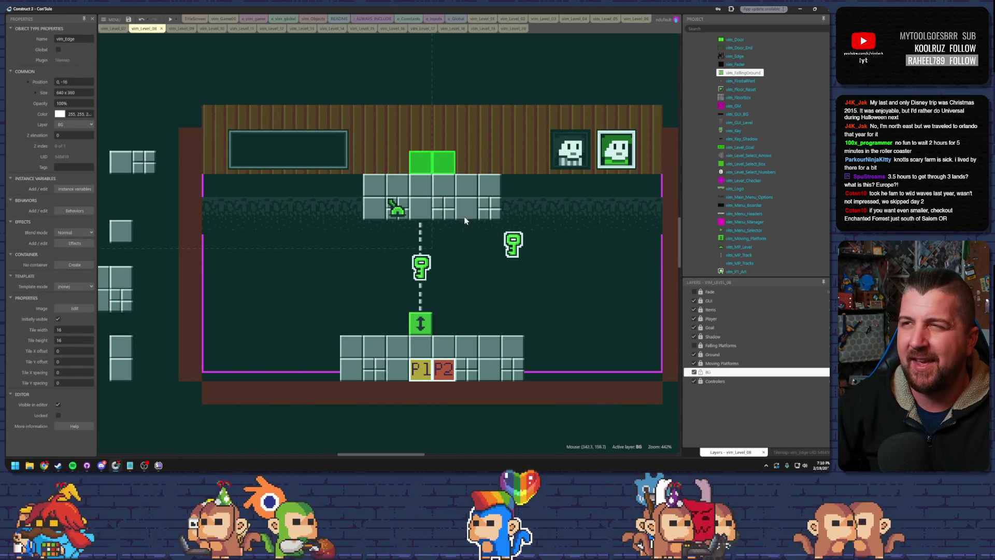
pyautogui.press('Left')
pyautogui.press('Left')
pyautogui.press('Left')
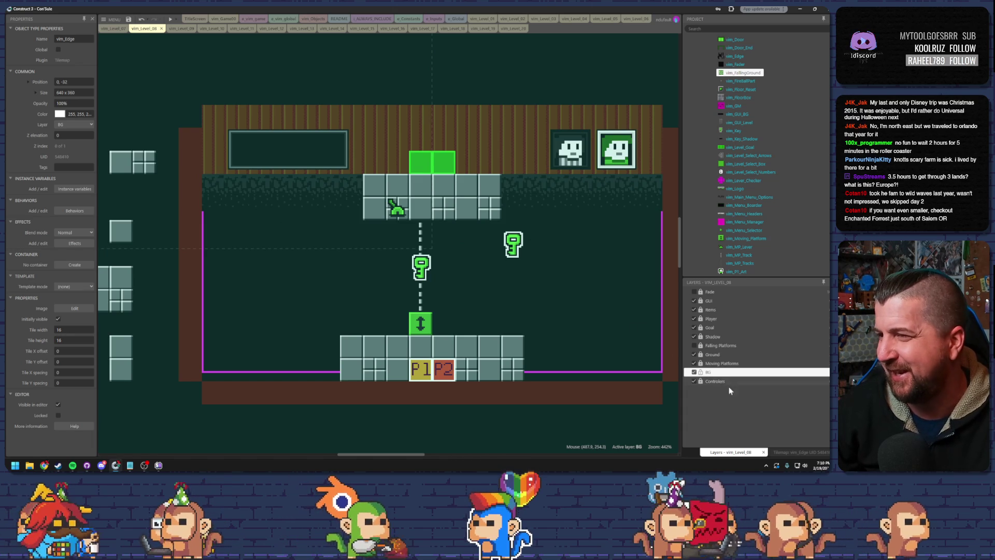
# Step: Choose shadow tiles from the tilemap palette and paint shadow left of the bottom floor
pyautogui.click(798, 452)
pyautogui.click(723, 345)
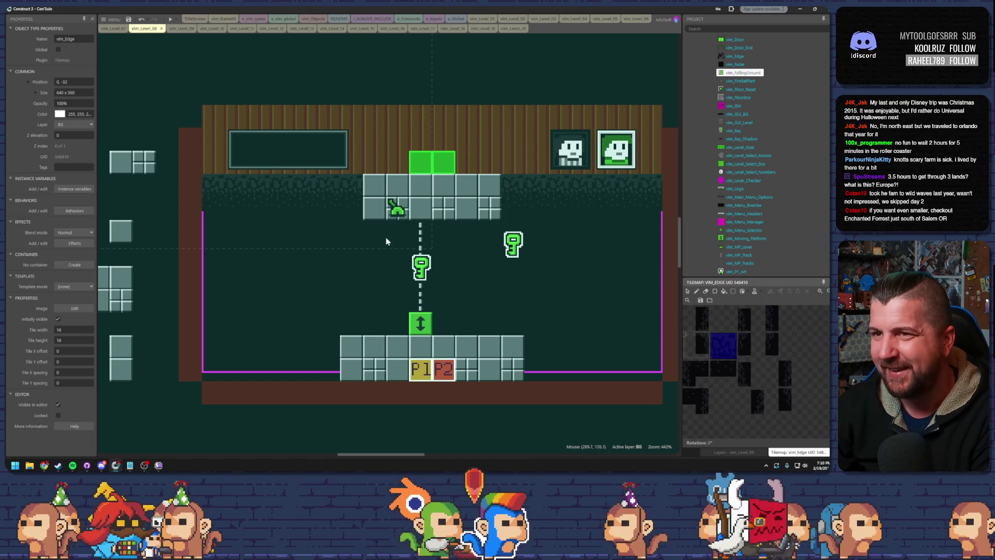
pyautogui.click(697, 291)
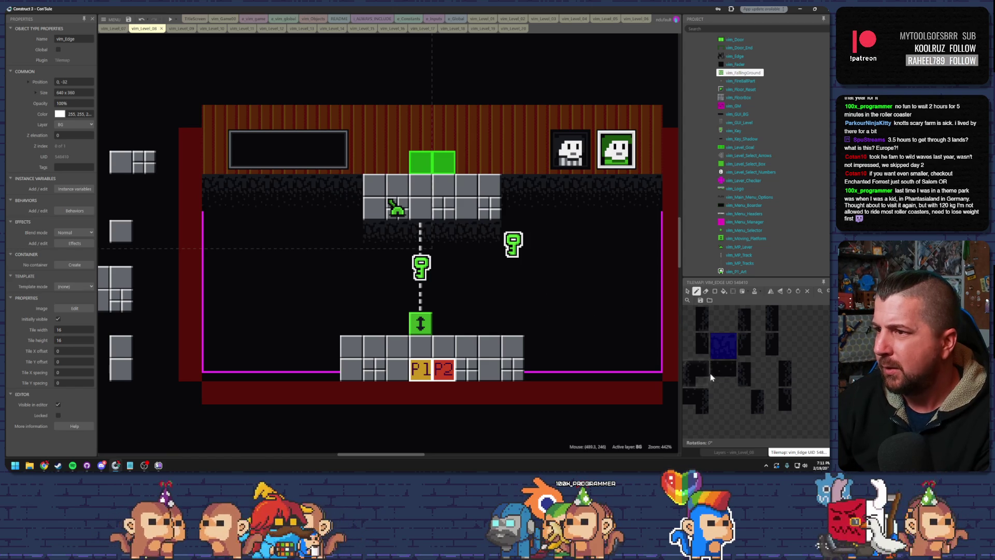
pyautogui.click(701, 342)
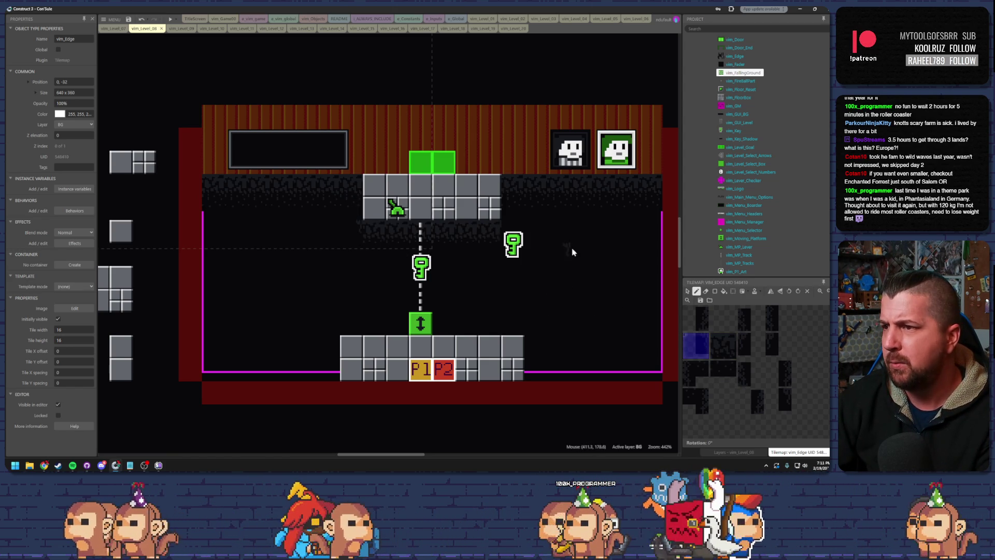
pyautogui.click(778, 376)
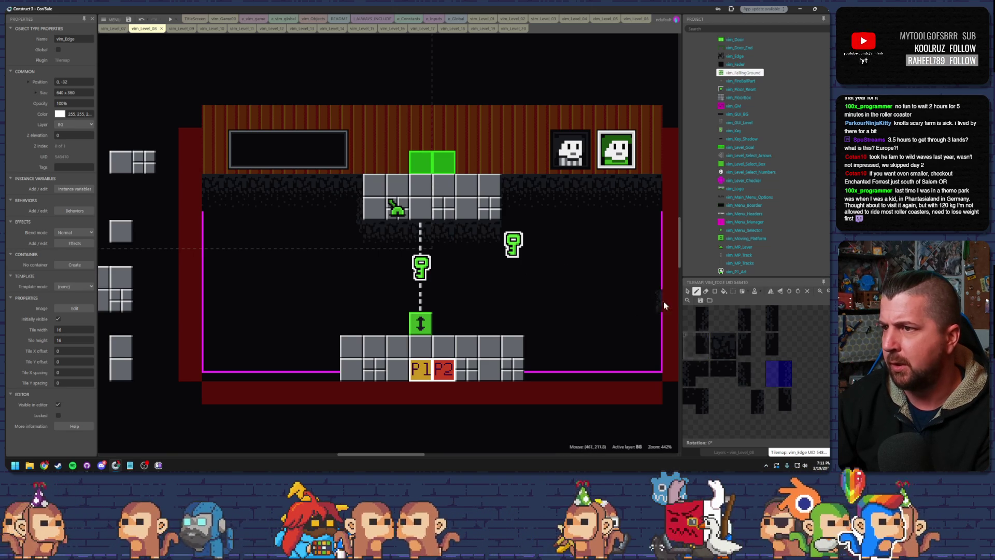
pyautogui.click(778, 317)
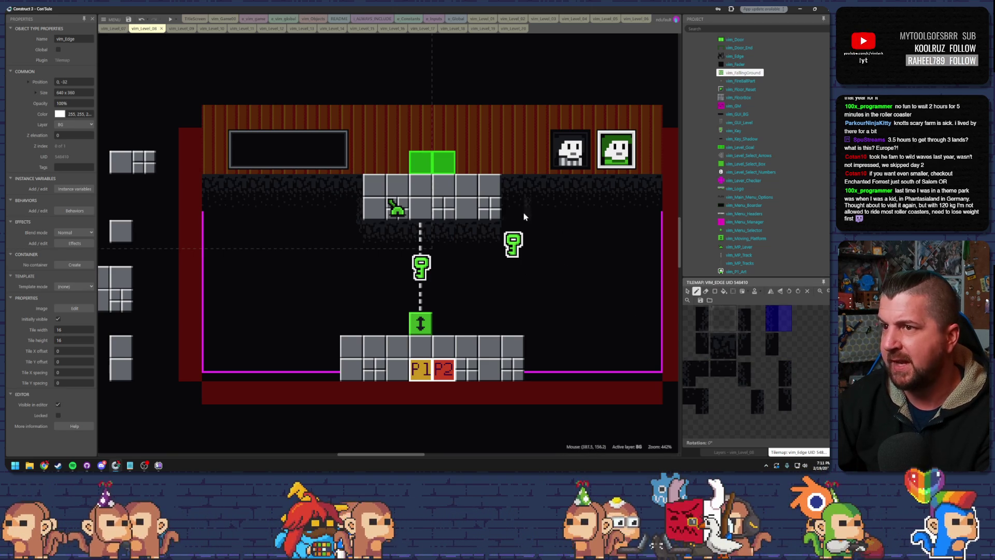
pyautogui.click(779, 345)
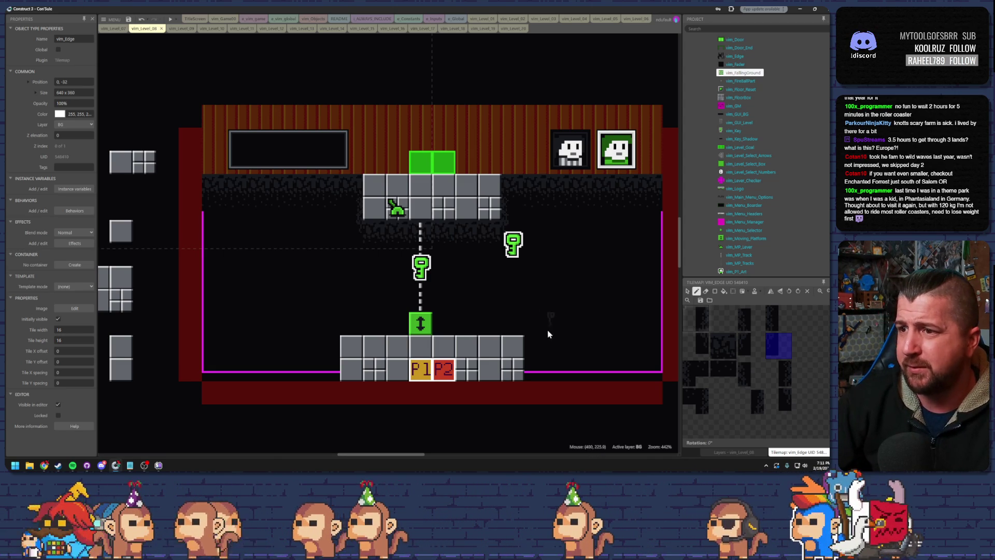
pyautogui.moveTo(697, 319); pyautogui.dragTo(697, 344)
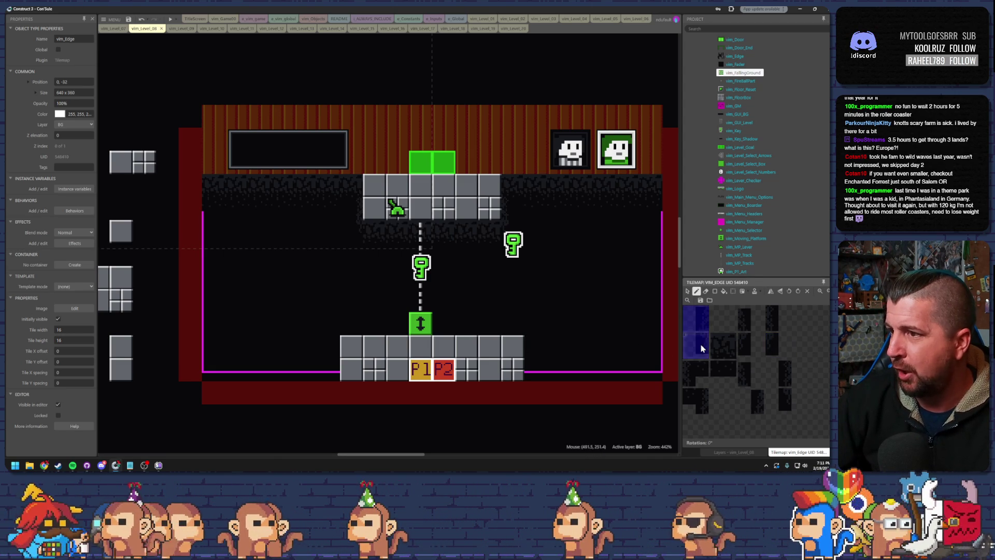
pyautogui.click(329, 356)
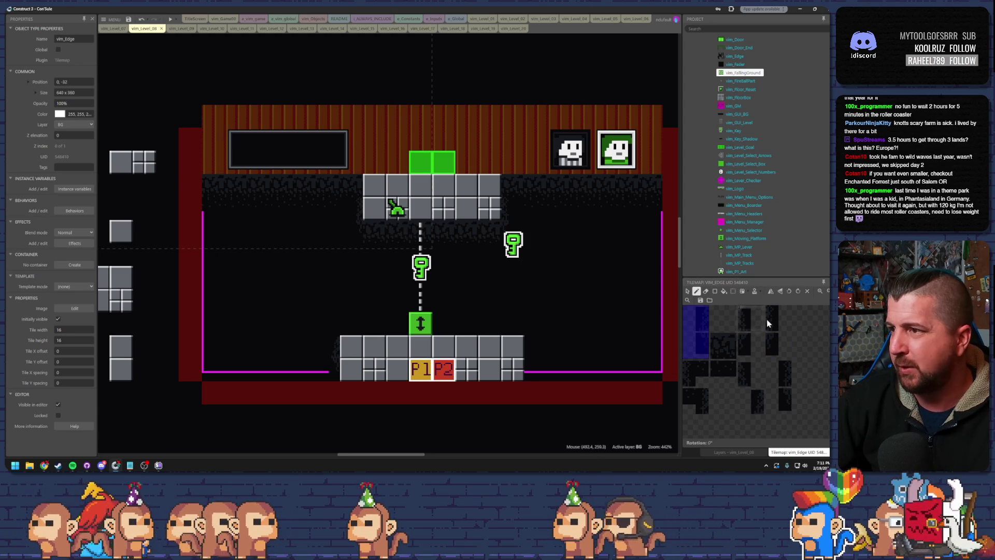
# Step: Paint shadow tiles just right of the floor and save the project
pyautogui.click(778, 374)
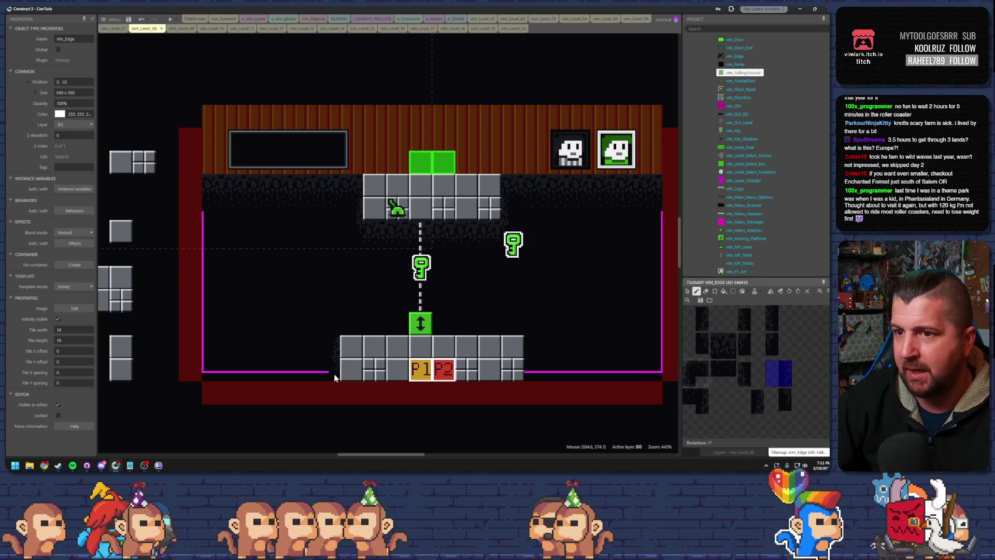
pyautogui.click(748, 318)
pyautogui.click(778, 317)
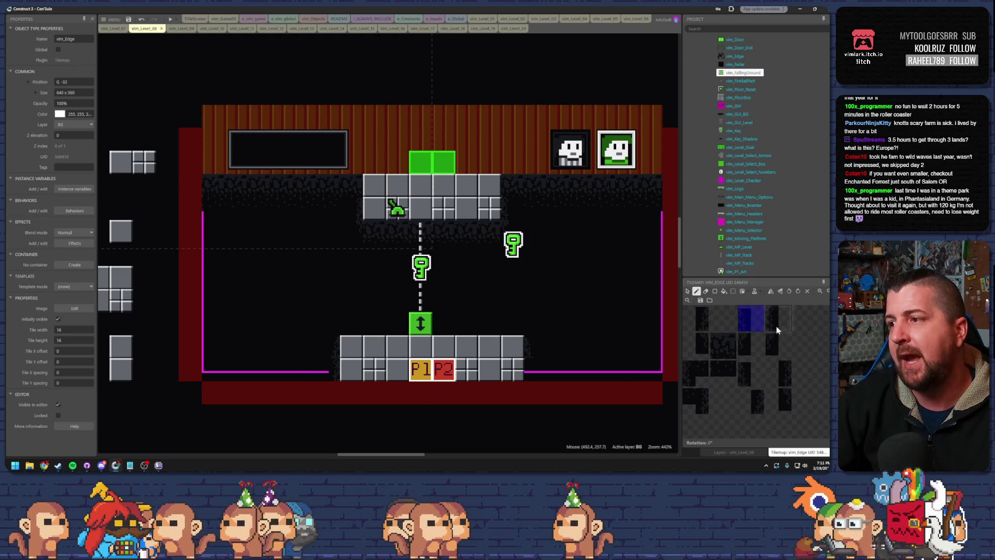
pyautogui.click(530, 372)
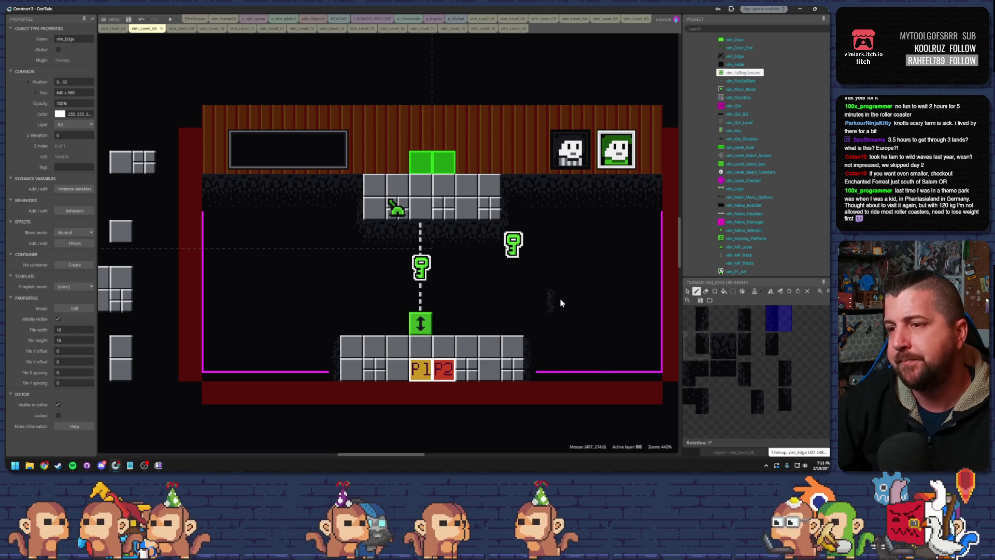
pyautogui.click(128, 19)
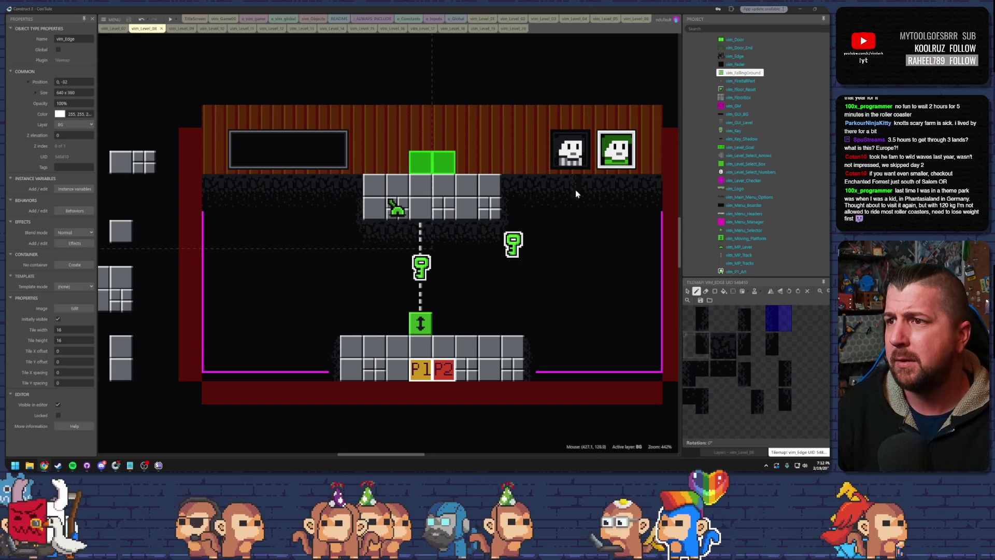
# Step: Paint 2x2 blocks of shadow tiles along the left side of the floor
pyautogui.moveTo(688, 365); pyautogui.dragTo(702, 381)
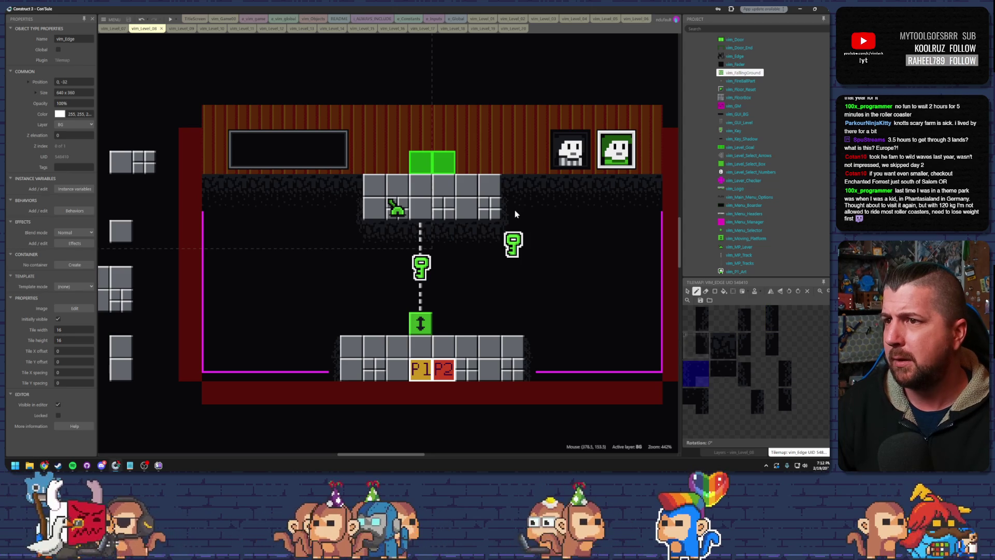
pyautogui.moveTo(703, 393); pyautogui.dragTo(686, 408)
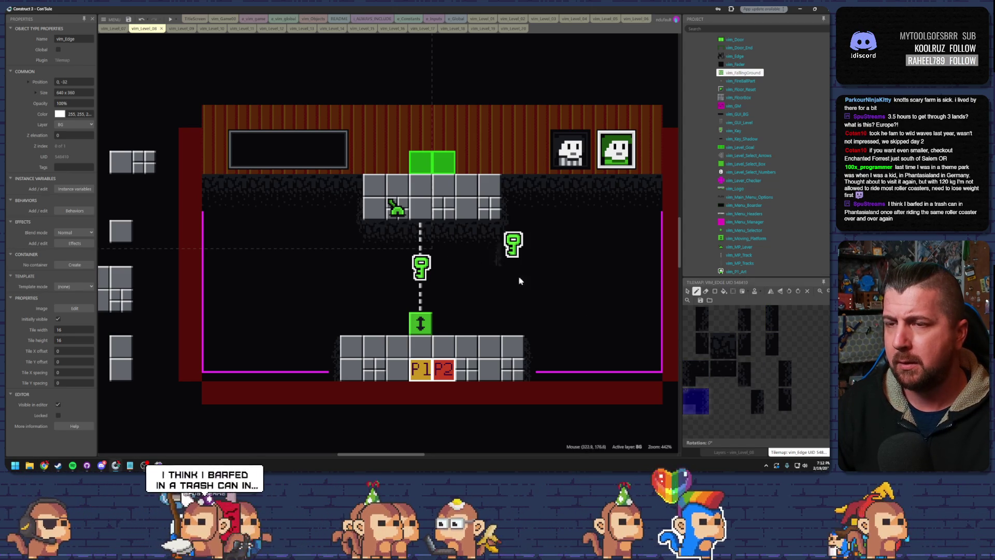
pyautogui.click(325, 381)
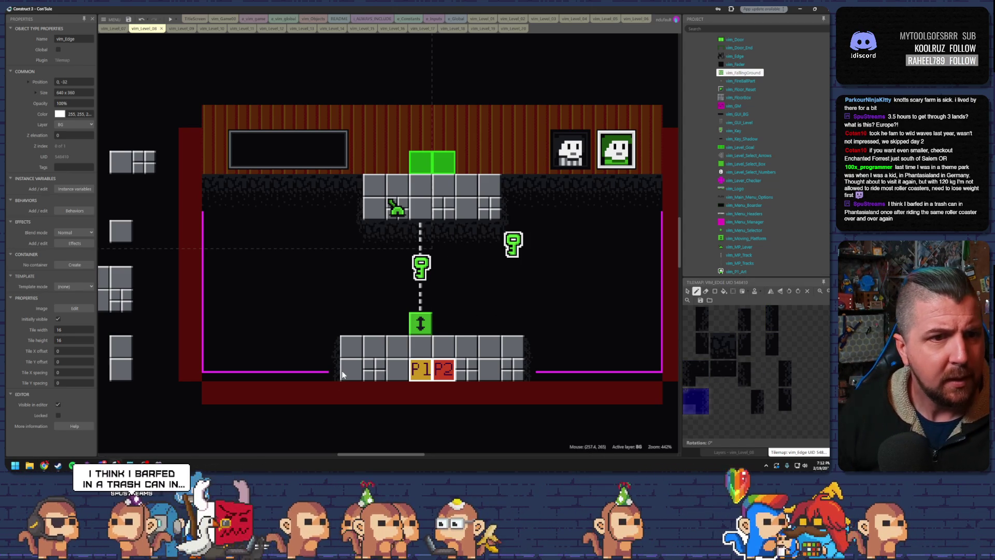
# Step: Erase the surplus shadow tiles by the left floor and leave tile painting mode
pyautogui.click(342, 374)
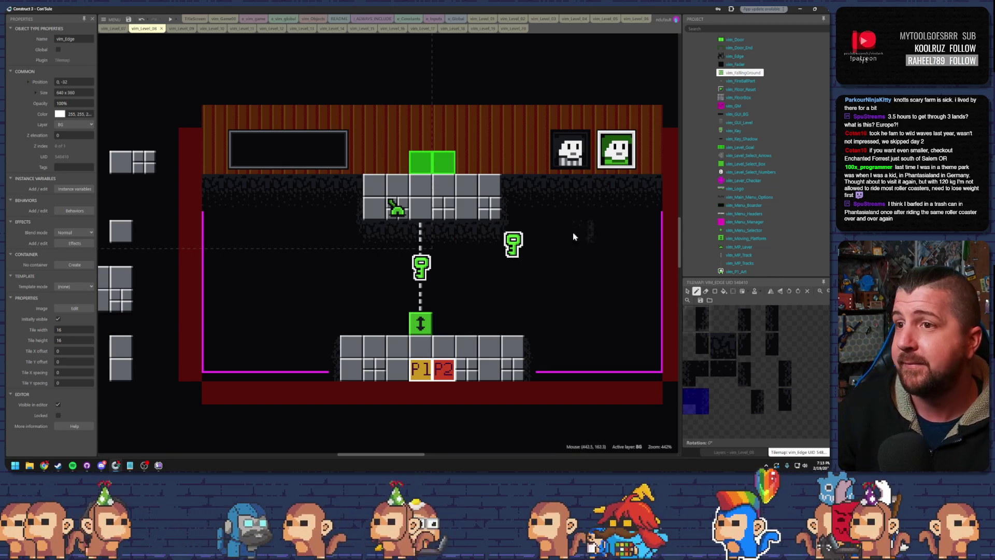
pyautogui.click(689, 291)
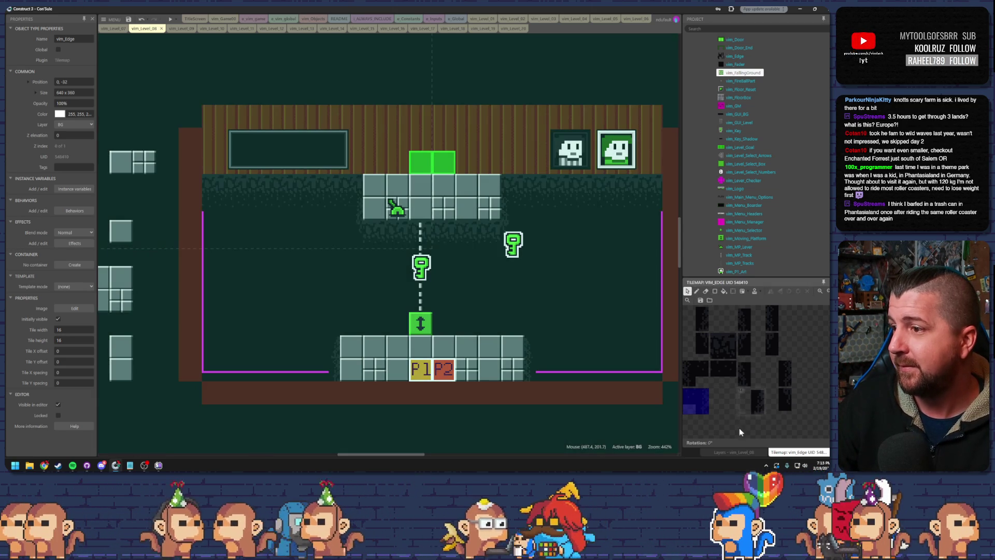
# Step: Return to the Layers panel and show the Falling Platforms and BG layers again
pyautogui.click(728, 452)
pyautogui.click(695, 345)
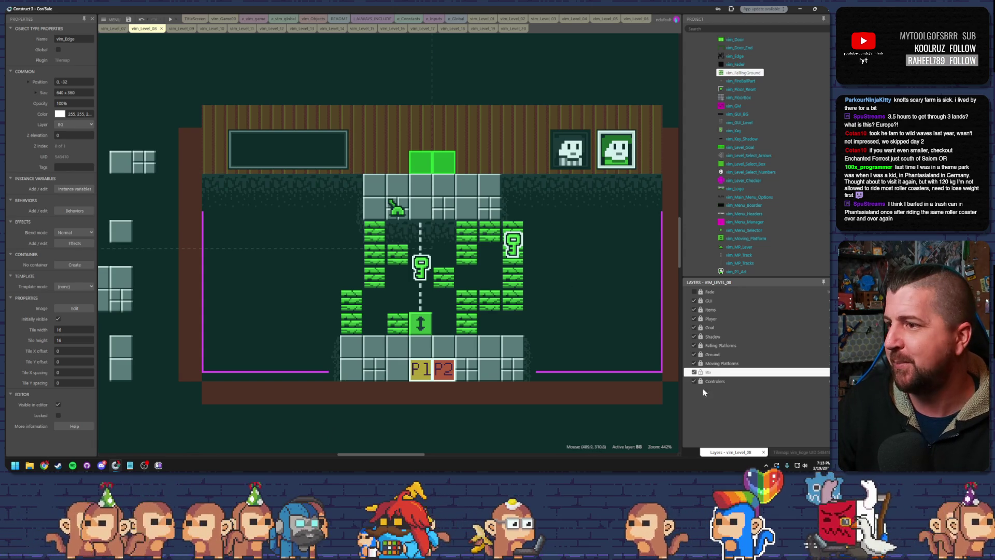
pyautogui.click(695, 372)
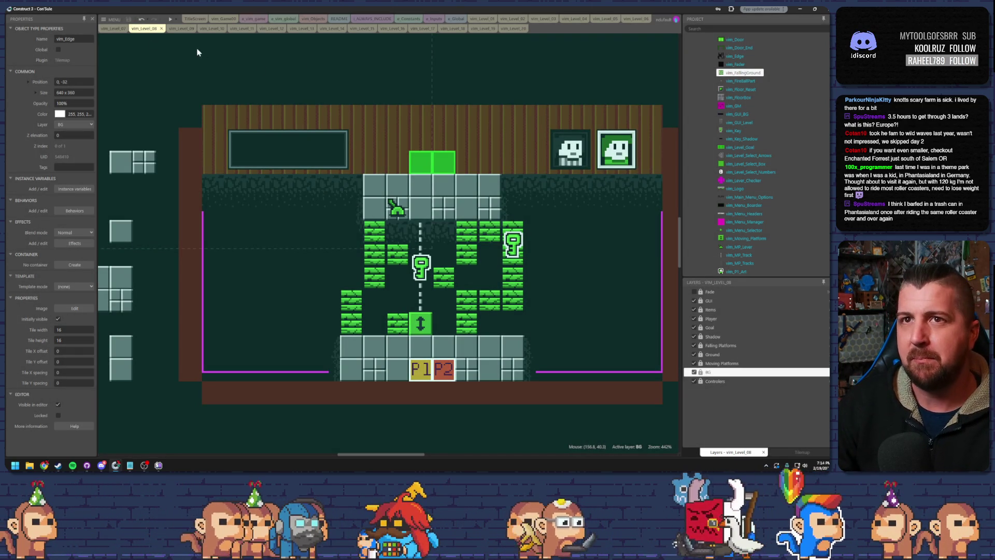
# Step: Make Moving Platforms the active layer and open the vim_Level_09 layout
pyautogui.click(215, 56)
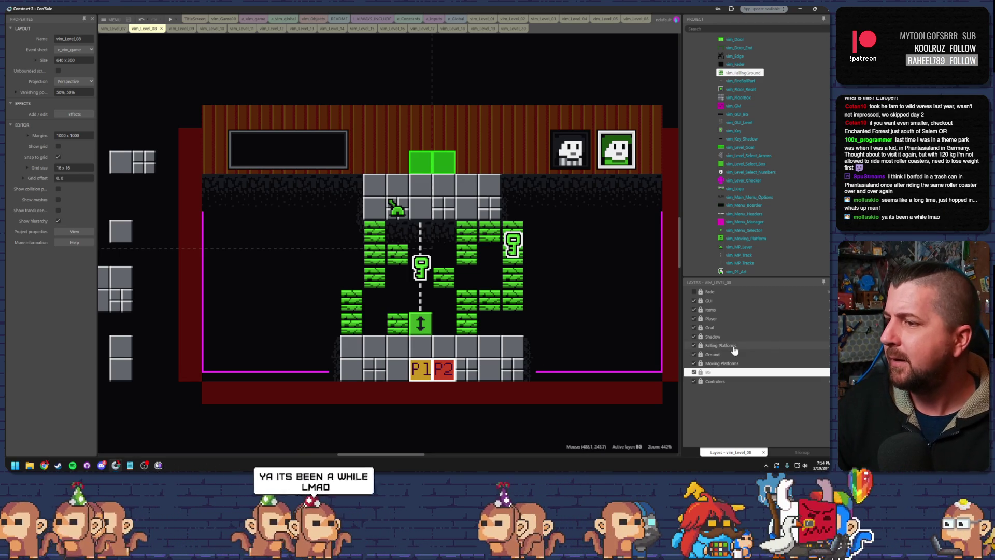
pyautogui.click(721, 364)
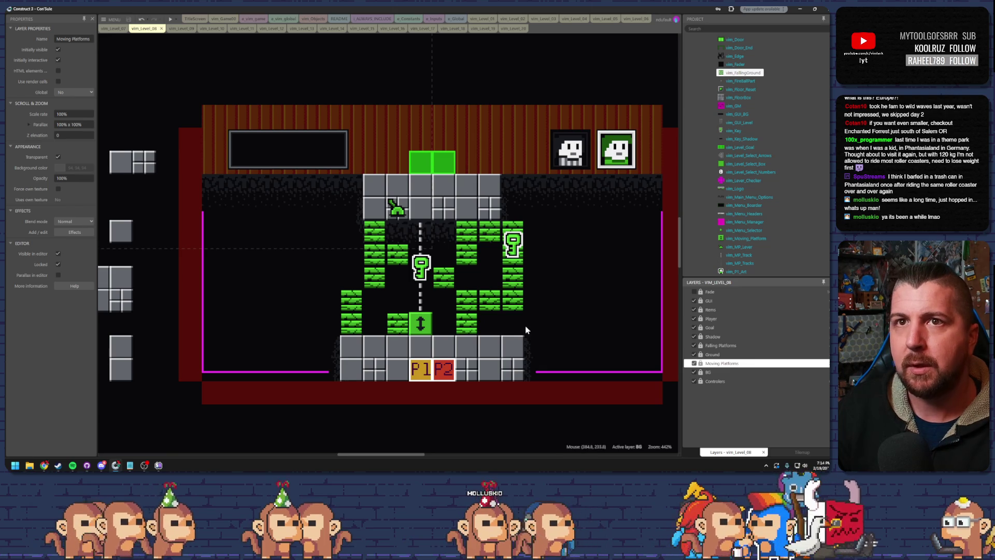
pyautogui.click(177, 28)
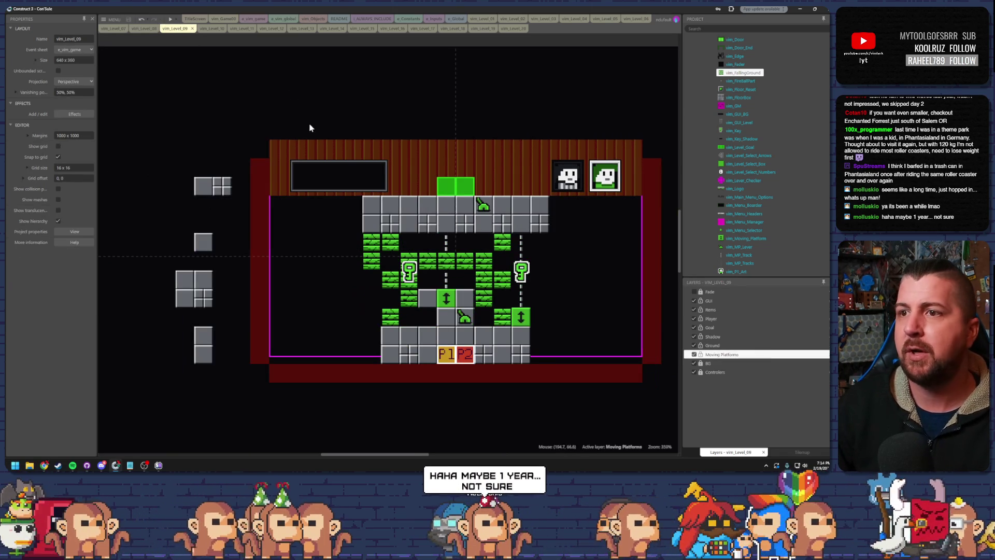
# Step: Insert a Falling Platforms layer above Ground, then select Ground and the vim_FallingGround object type
pyautogui.rightClick(716, 347)
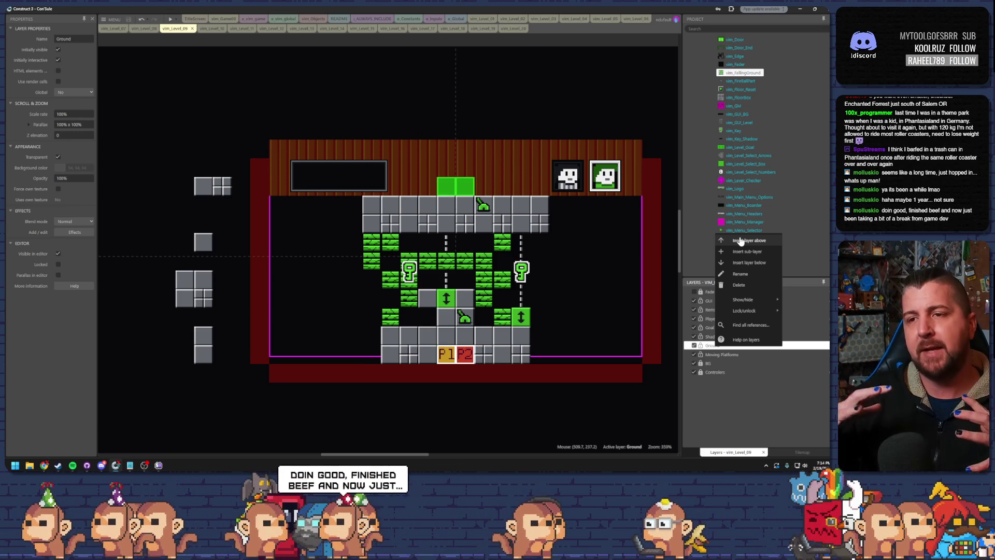
pyautogui.click(740, 240)
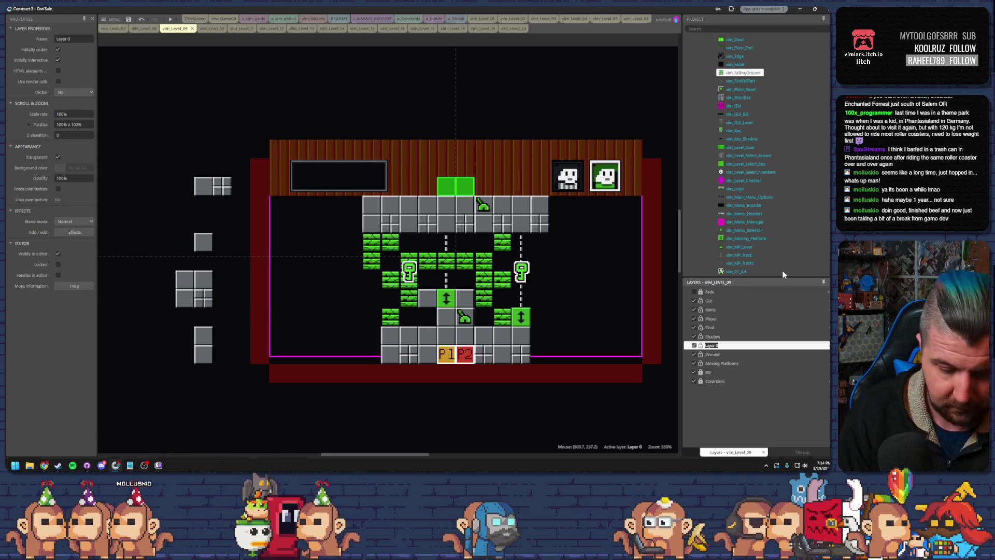
pyautogui.write('Falling Pl')
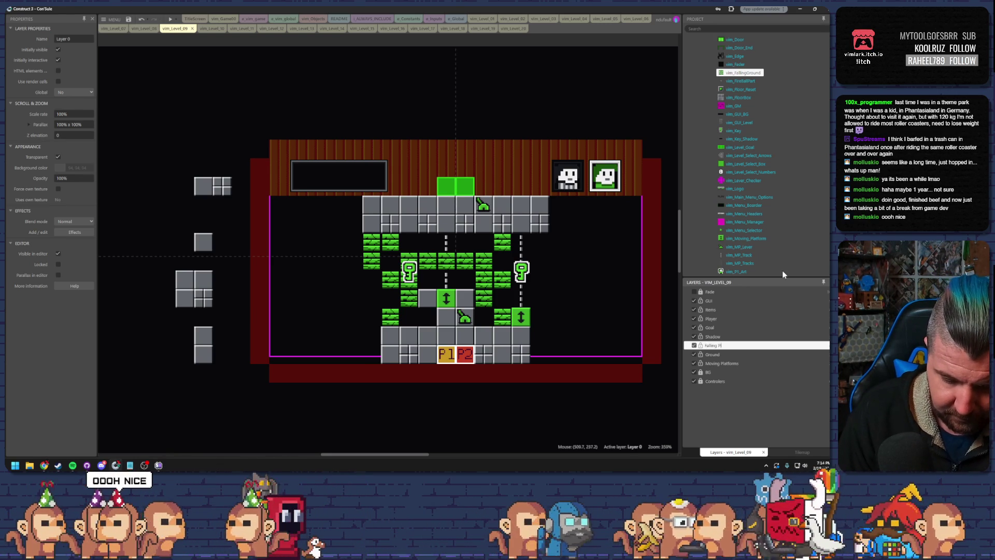
pyautogui.write('atforms')
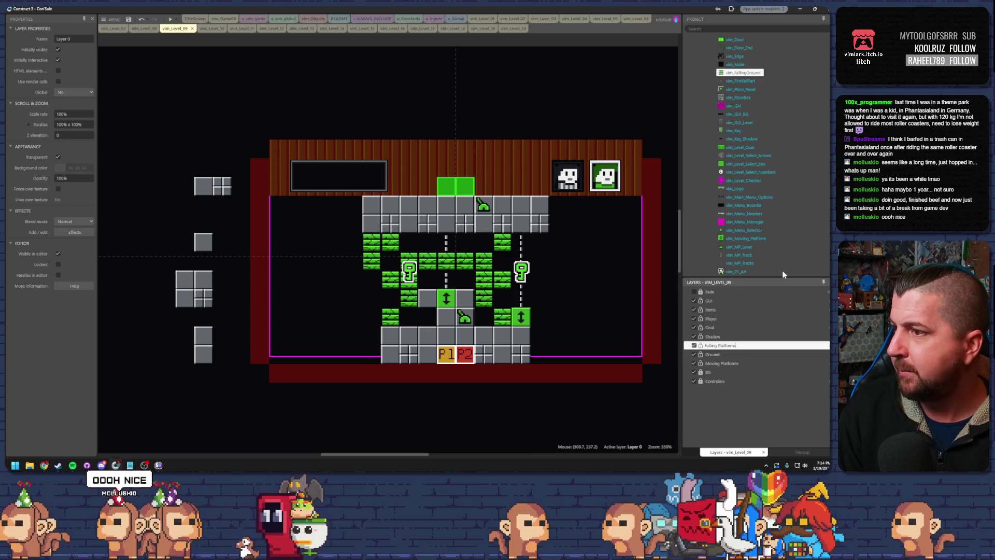
pyautogui.press('Return')
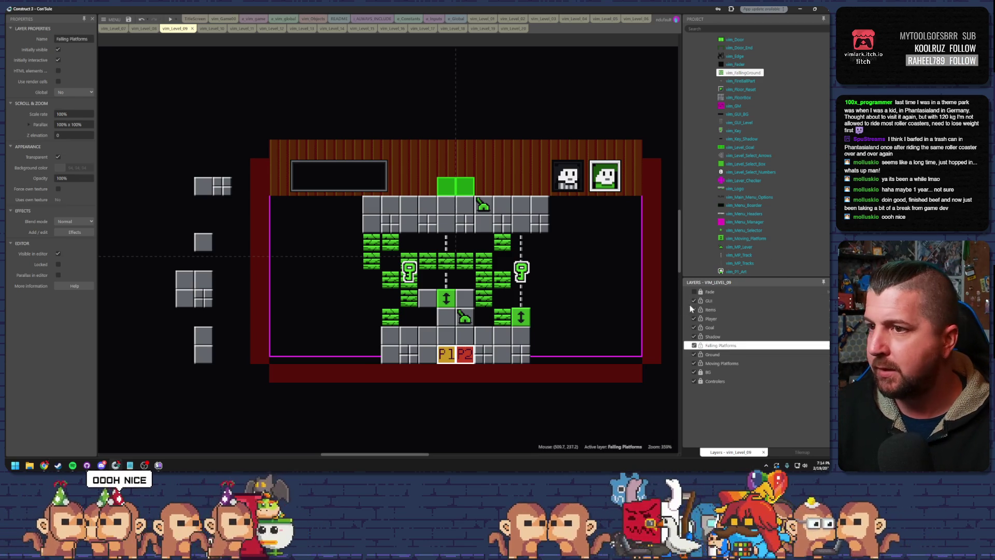
pyautogui.click(718, 354)
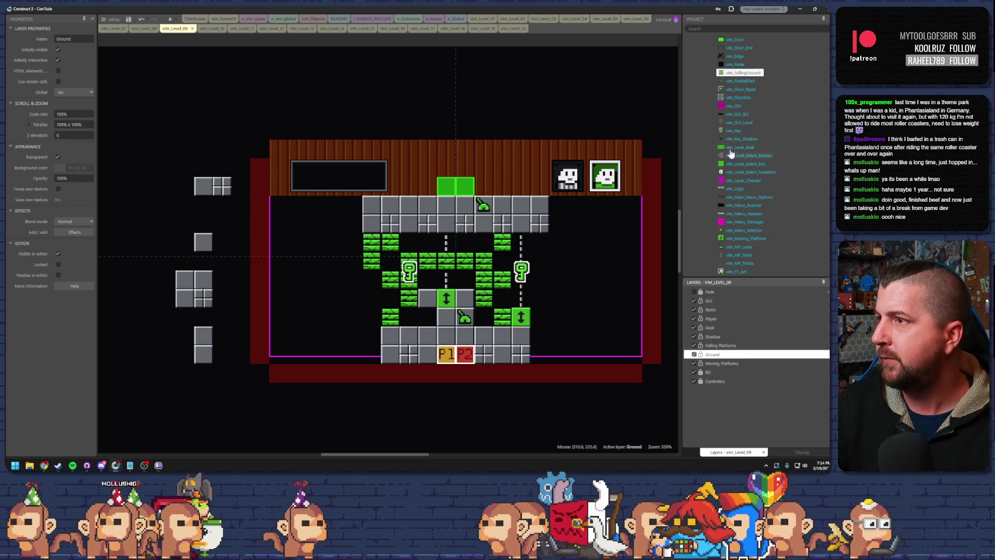
pyautogui.click(741, 74)
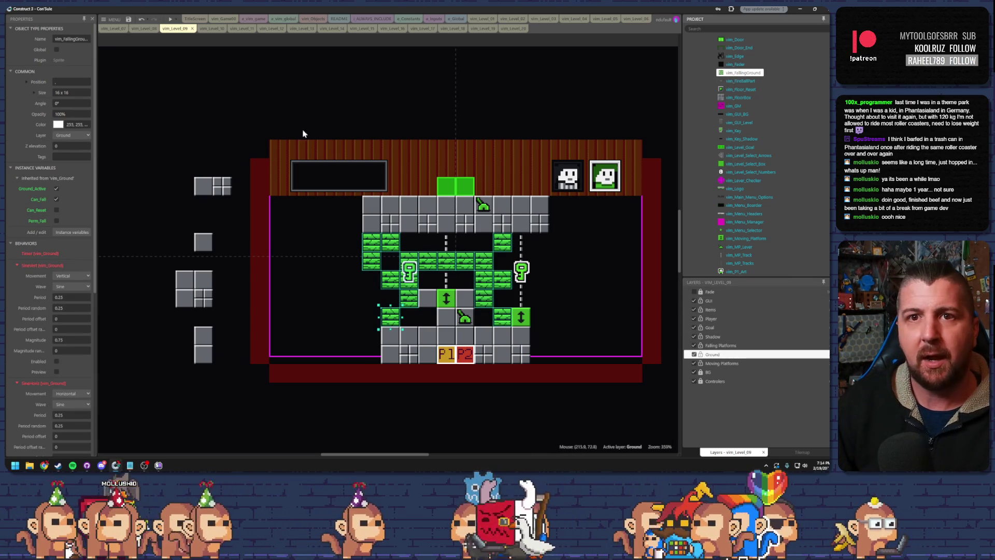
# Step: Set vim_FallingGround's Layer to Falling Platforms and hide that layer in the editor
pyautogui.click(71, 135)
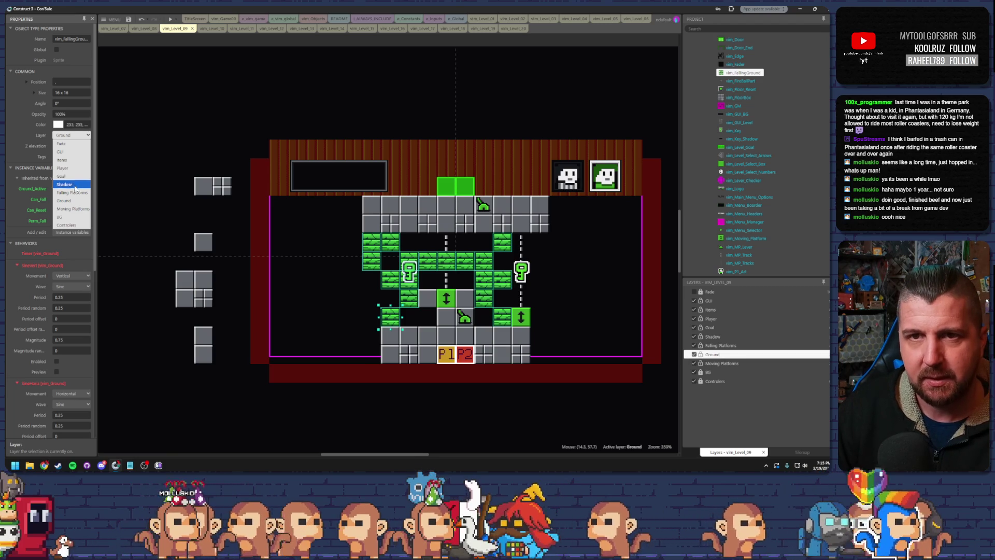
pyautogui.click(72, 193)
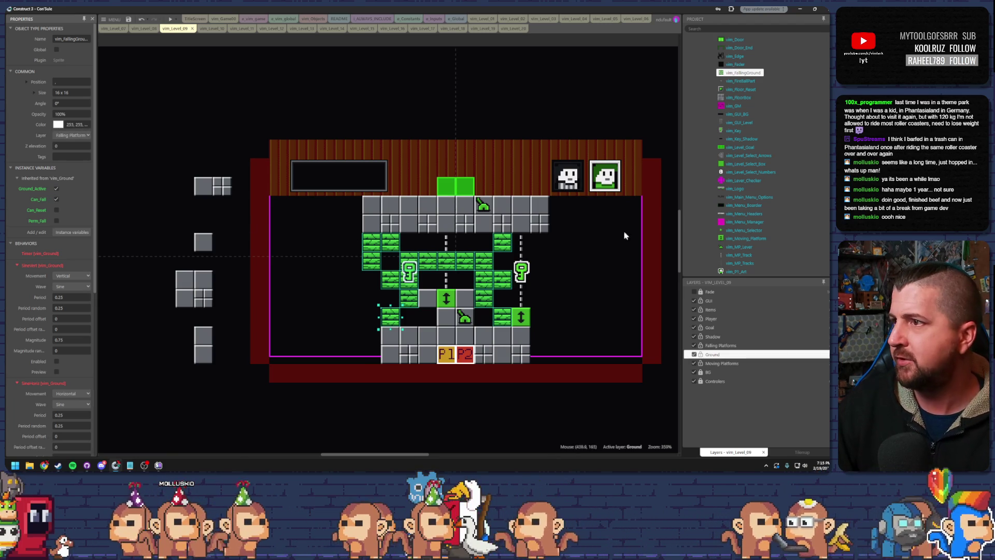
pyautogui.click(695, 345)
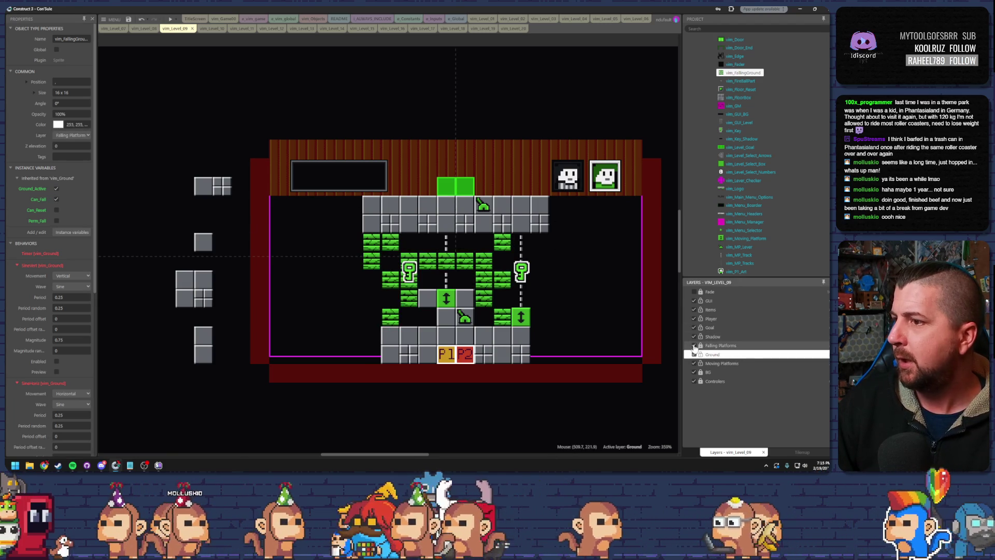
pyautogui.click(705, 292)
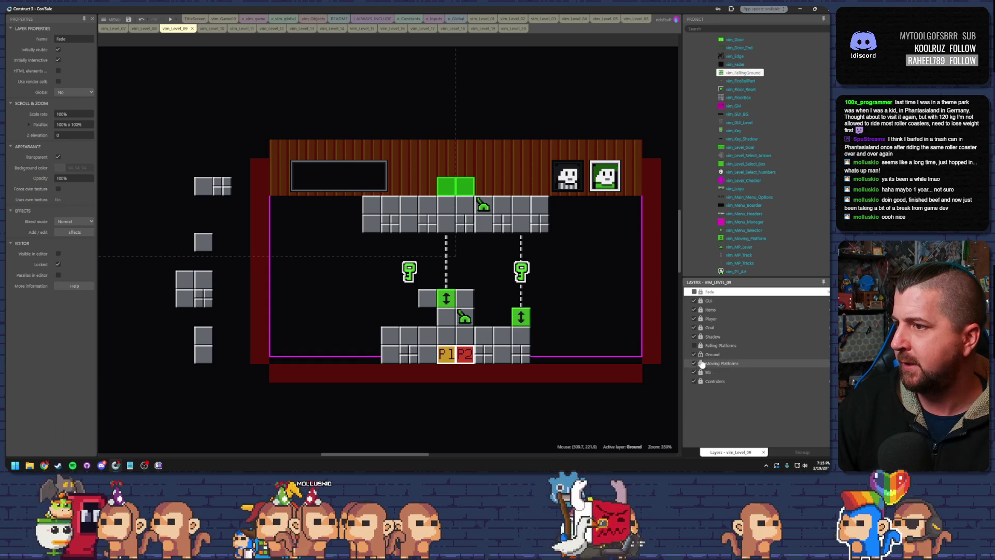
# Step: Select the vim_Edge tilemap on the BG layer and position it at 0, -32
pyautogui.click(716, 374)
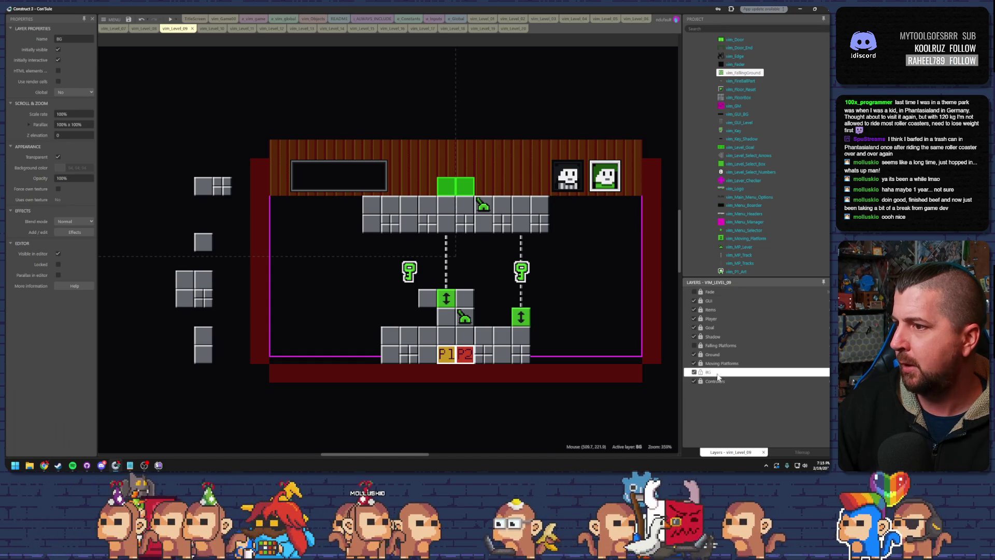
pyautogui.click(592, 296)
pyautogui.hscroll(2, 533, 271)
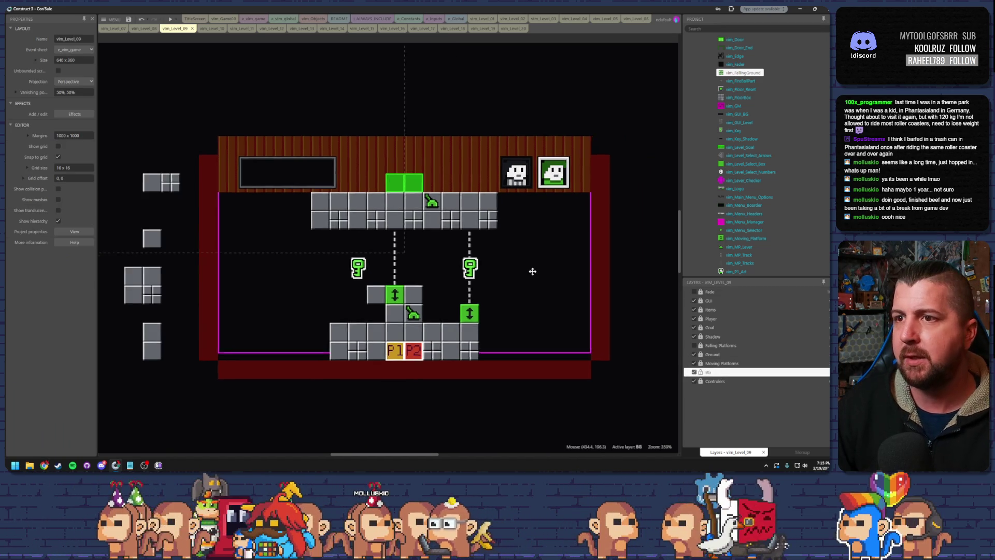
pyautogui.moveTo(536, 275)
pyautogui.mouseDown()
pyautogui.moveTo(555, 292)
pyautogui.moveTo(318, 222)
pyautogui.moveTo(444, 247)
pyautogui.mouseUp()
pyautogui.hotkey('ctrl', 'z')
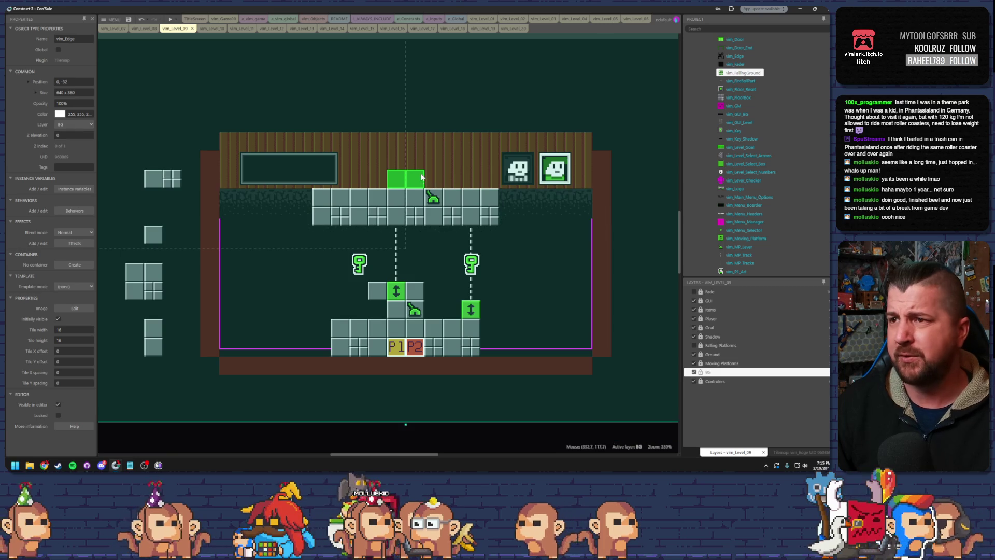
pyautogui.click(709, 373)
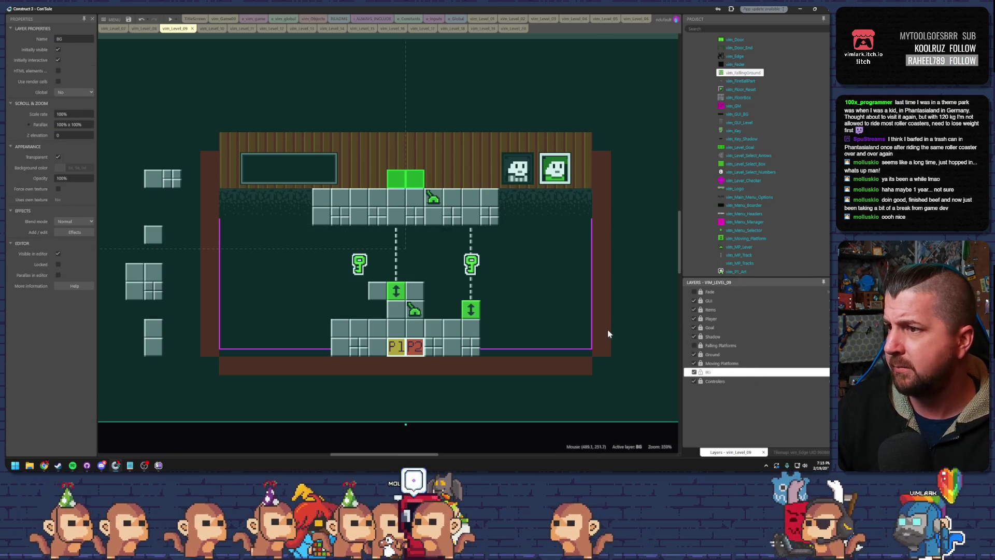
# Step: Paint a shadow row under the top platform, plus shadow pieces beside the small block and floor edge
pyautogui.click(793, 452)
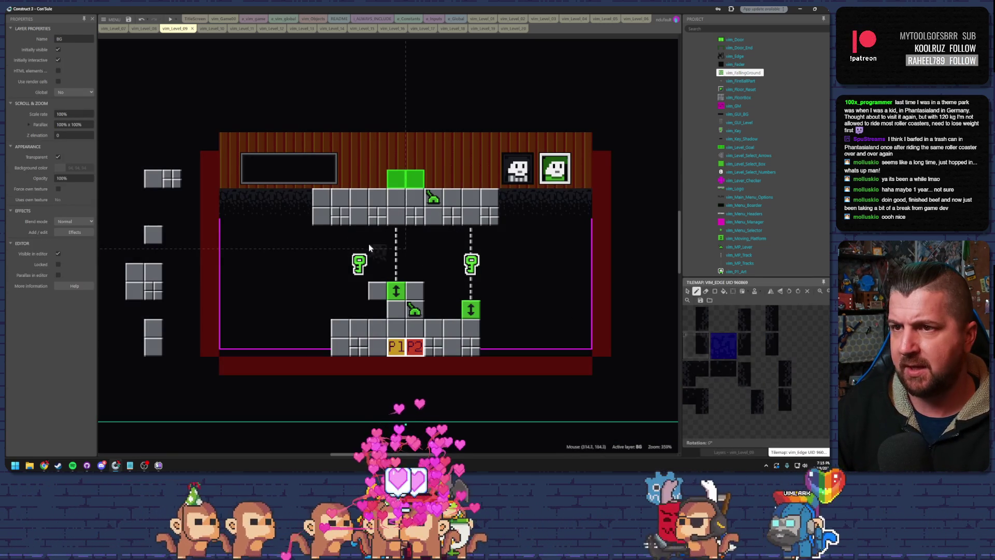
pyautogui.moveTo(322, 236); pyautogui.dragTo(489, 236)
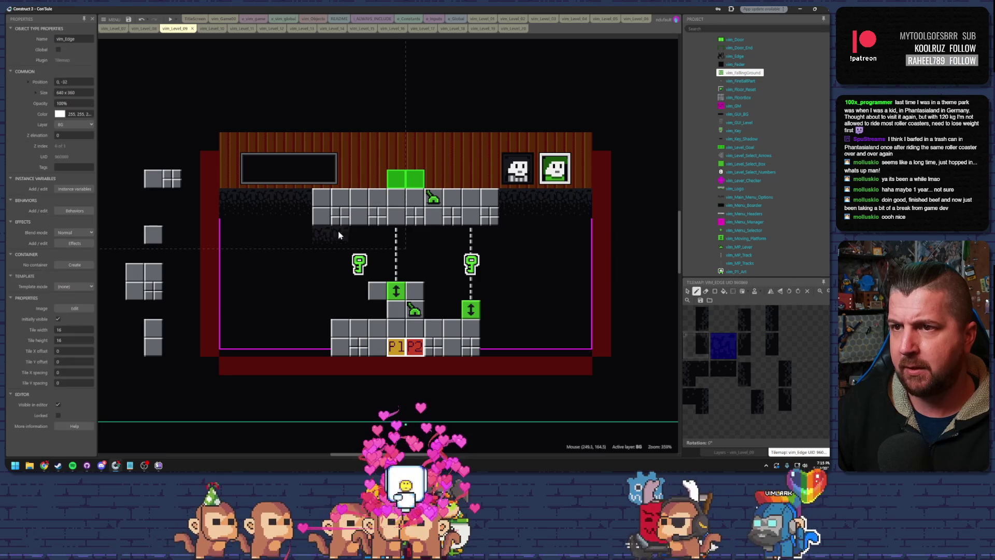
pyautogui.click(378, 306)
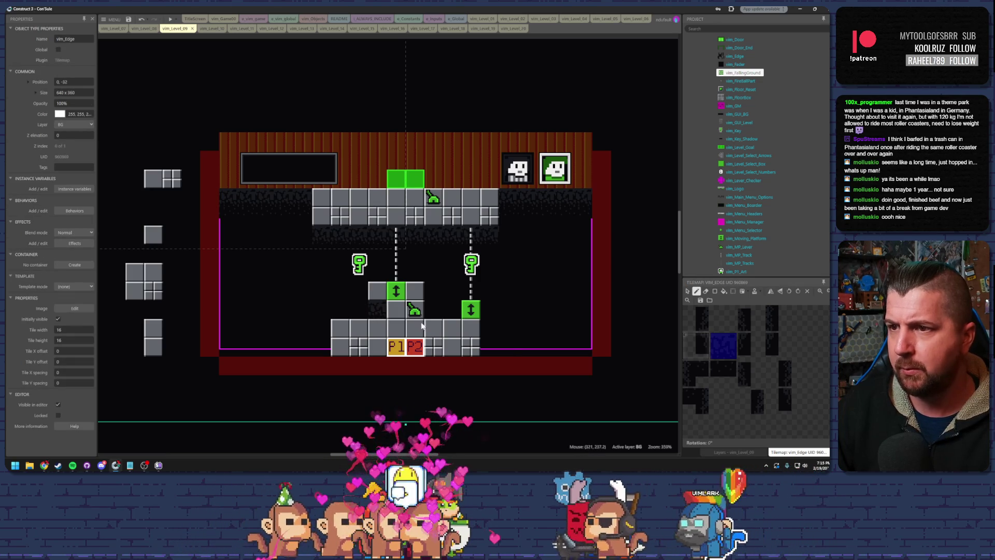
pyautogui.moveTo(696, 318); pyautogui.dragTo(696, 345)
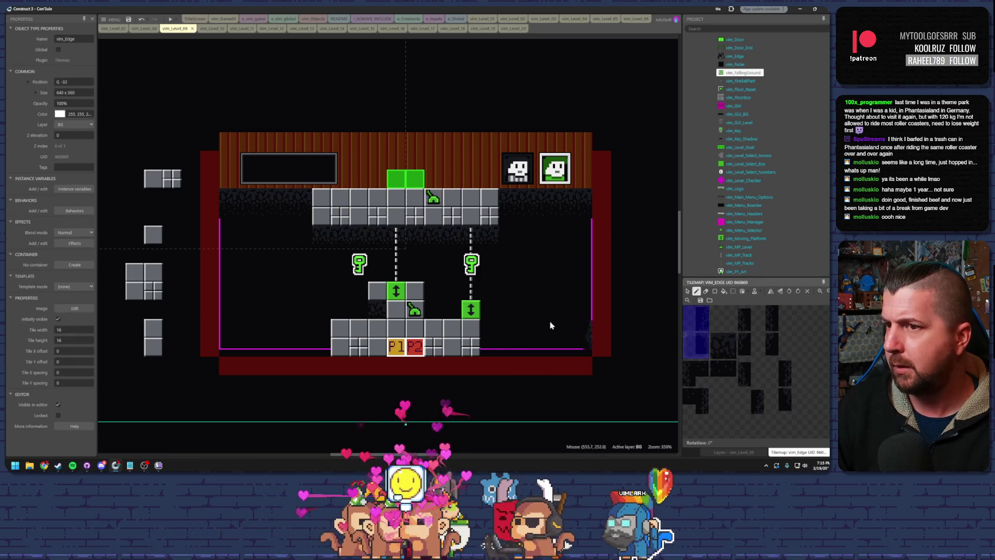
pyautogui.moveTo(751, 318); pyautogui.dragTo(752, 345)
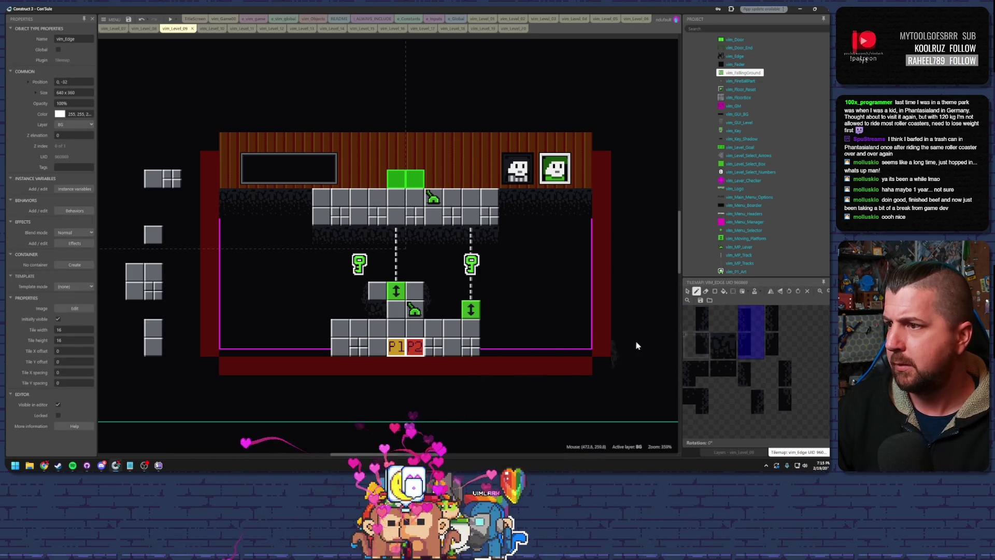
pyautogui.moveTo(697, 319); pyautogui.dragTo(700, 343)
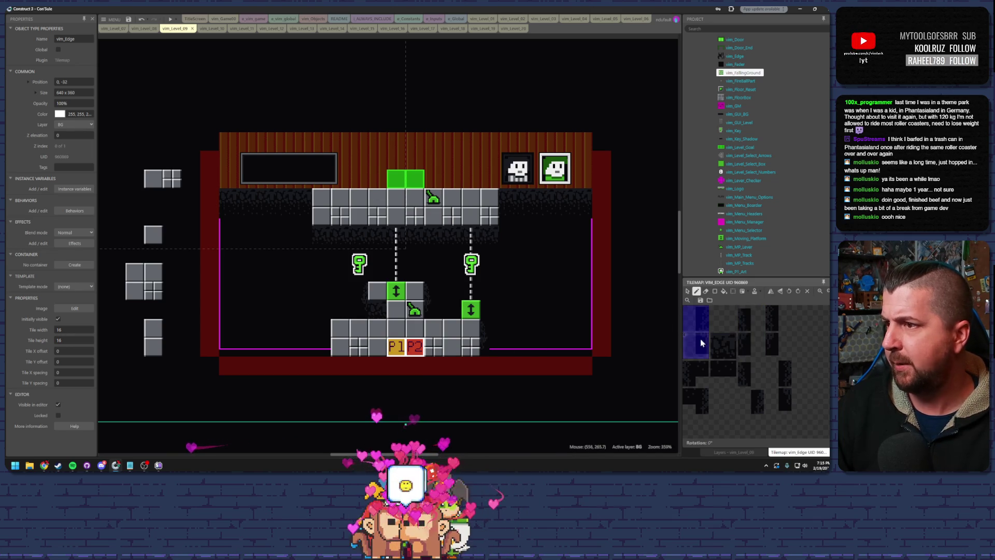
pyautogui.click(318, 336)
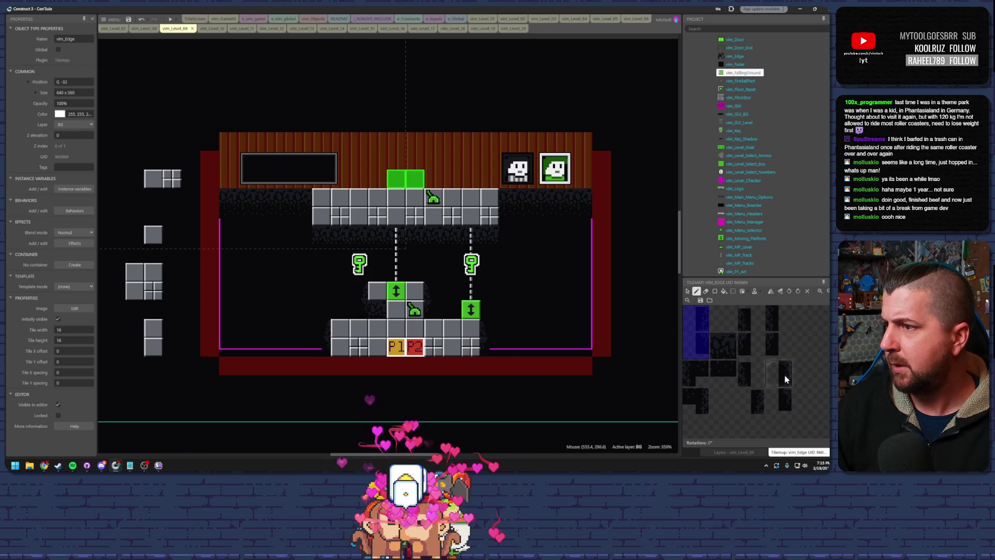
# Step: Try several 2x2 shadow blocks from the vim_Edge tileset, then return to the Layers list
pyautogui.moveTo(771, 365); pyautogui.dragTo(786, 380)
pyautogui.moveTo(687, 366); pyautogui.dragTo(705, 383)
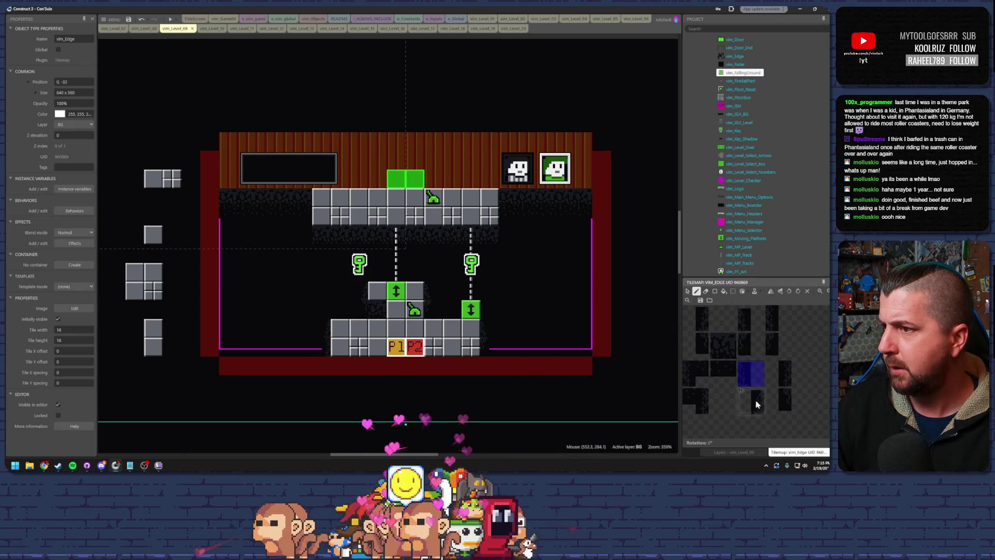
pyautogui.moveTo(771, 310); pyautogui.dragTo(786, 325)
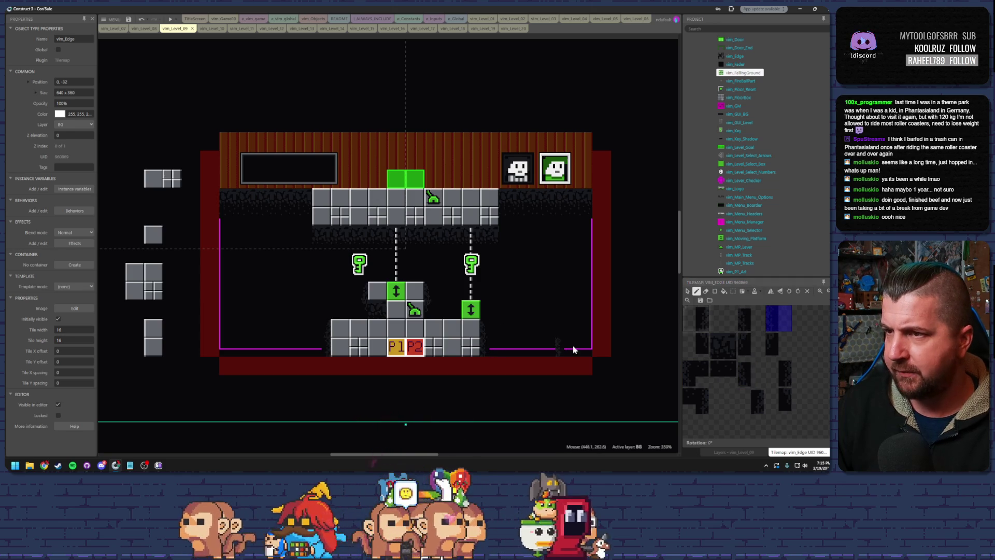
pyautogui.moveTo(686, 335); pyautogui.dragTo(704, 353)
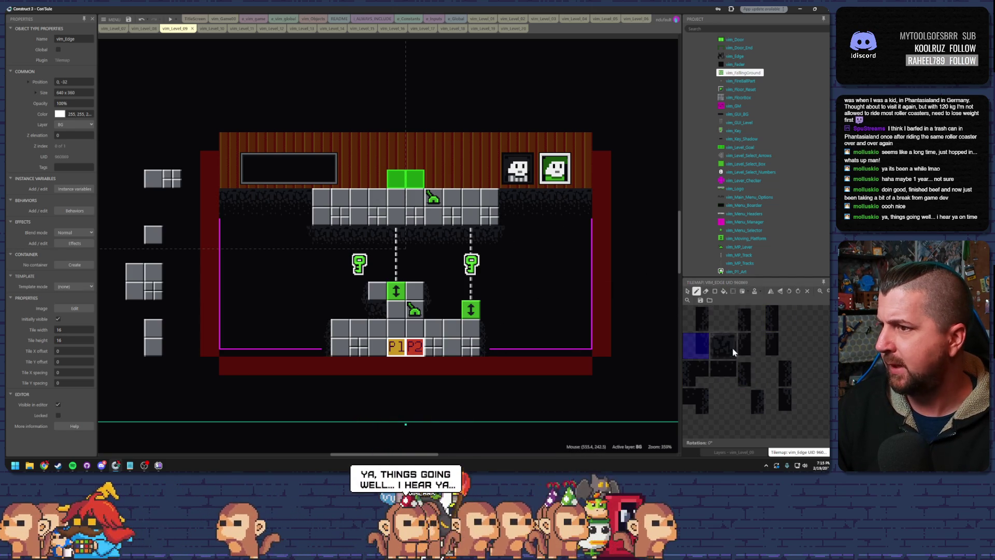
pyautogui.click(702, 324)
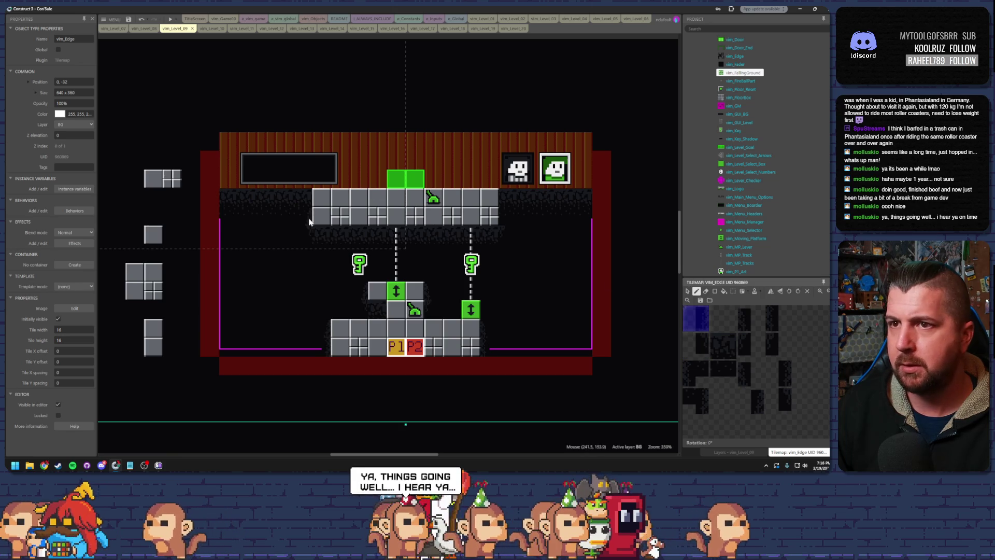
pyautogui.click(767, 324)
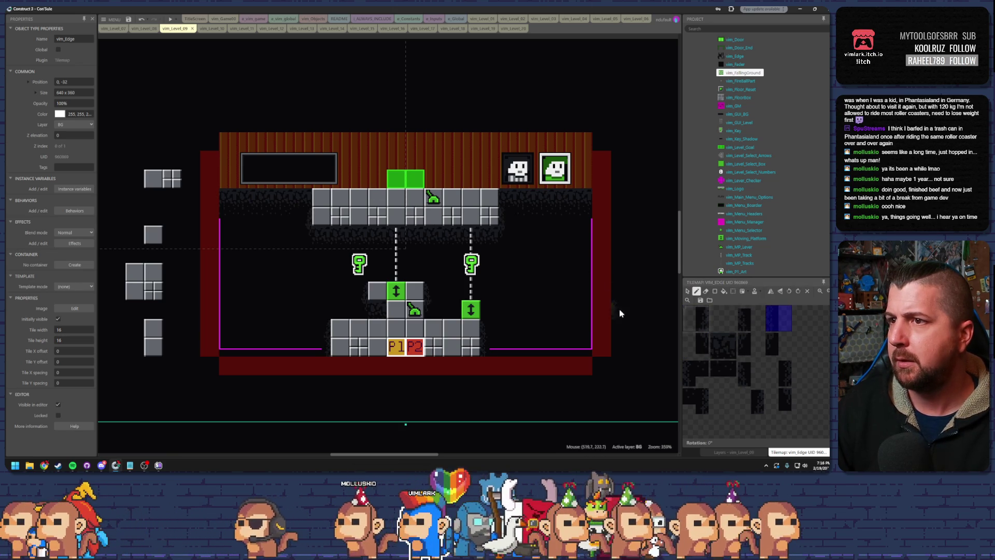
pyautogui.click(779, 374)
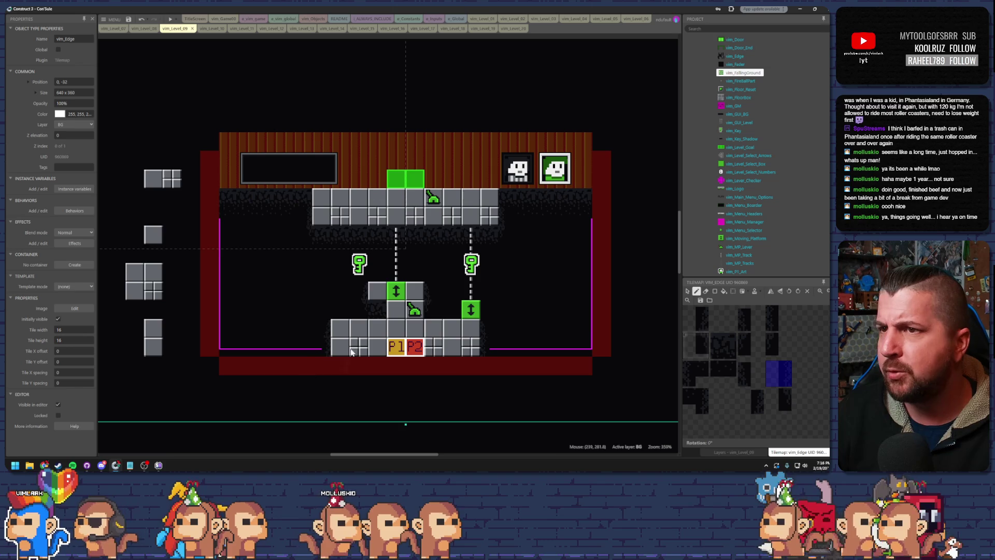
pyautogui.click(687, 290)
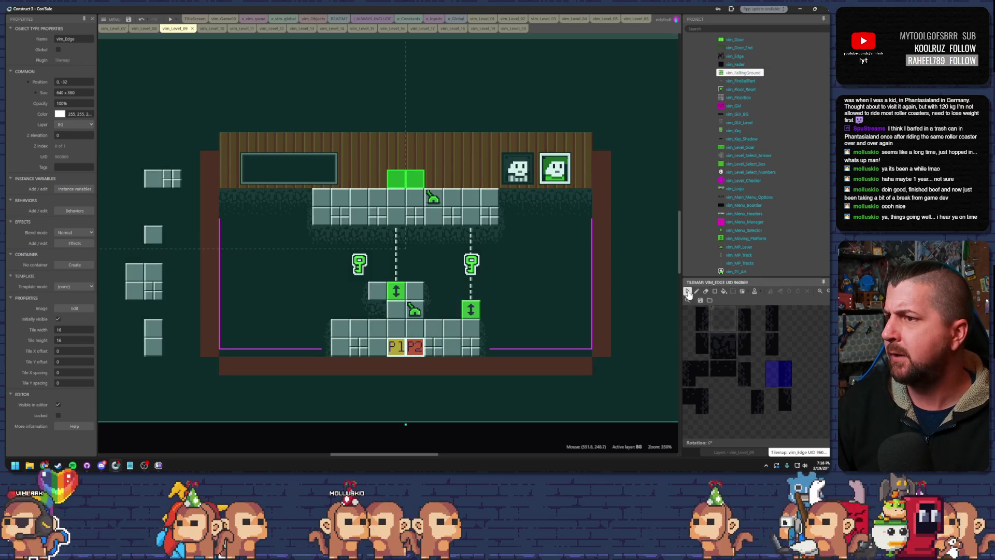
pyautogui.click(728, 451)
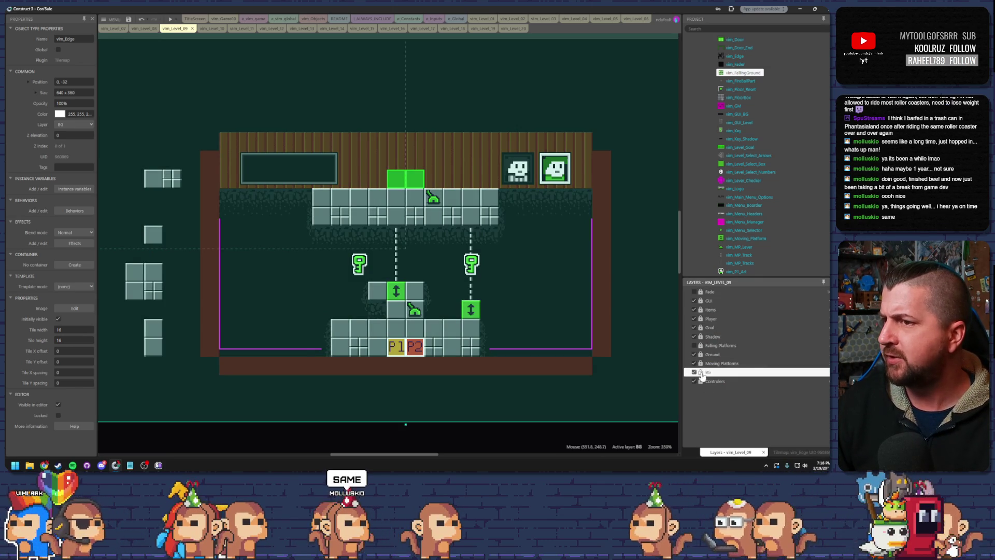
# Step: Lock BG, open vim_Level_10, and insert an active Falling Platforms layer above Ground
pyautogui.click(701, 373)
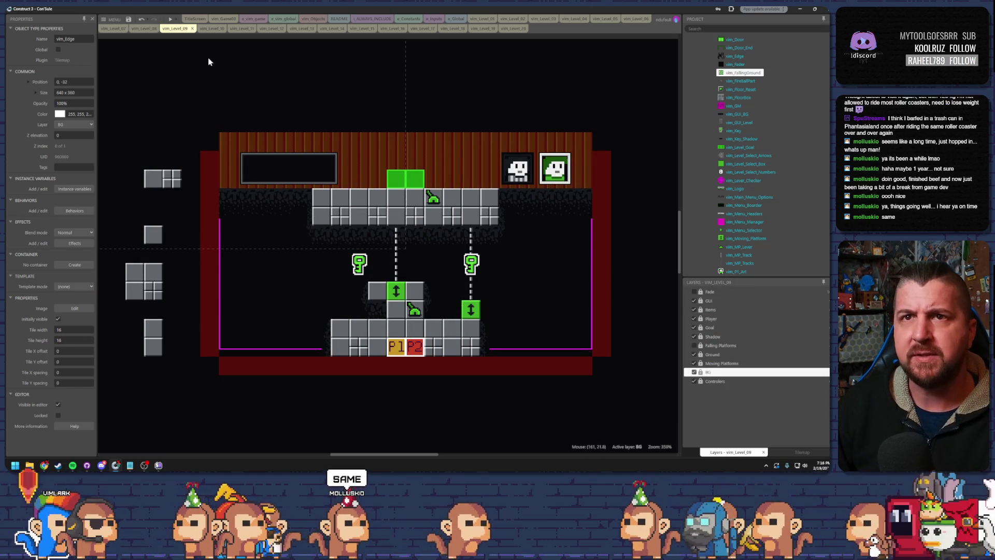
pyautogui.click(212, 28)
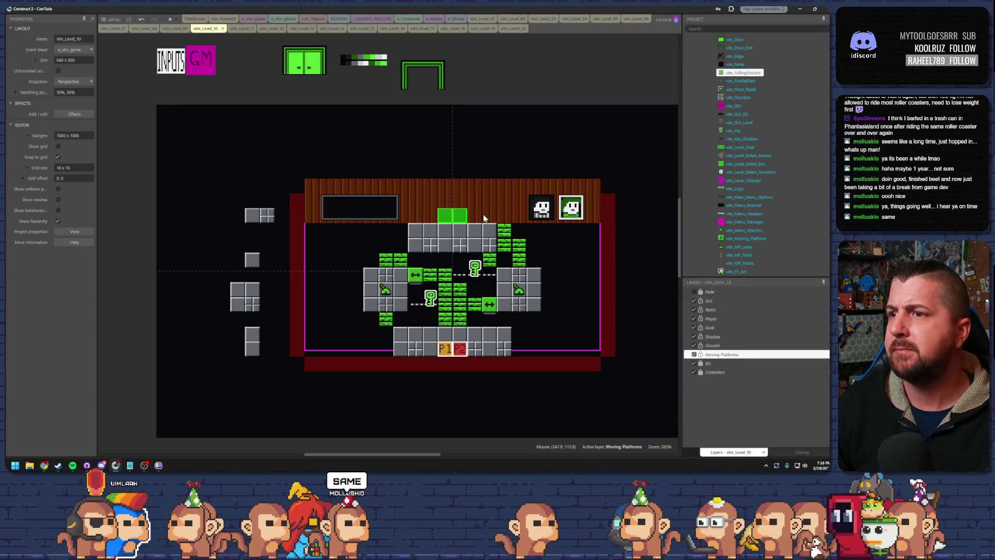
pyautogui.rightClick(712, 356)
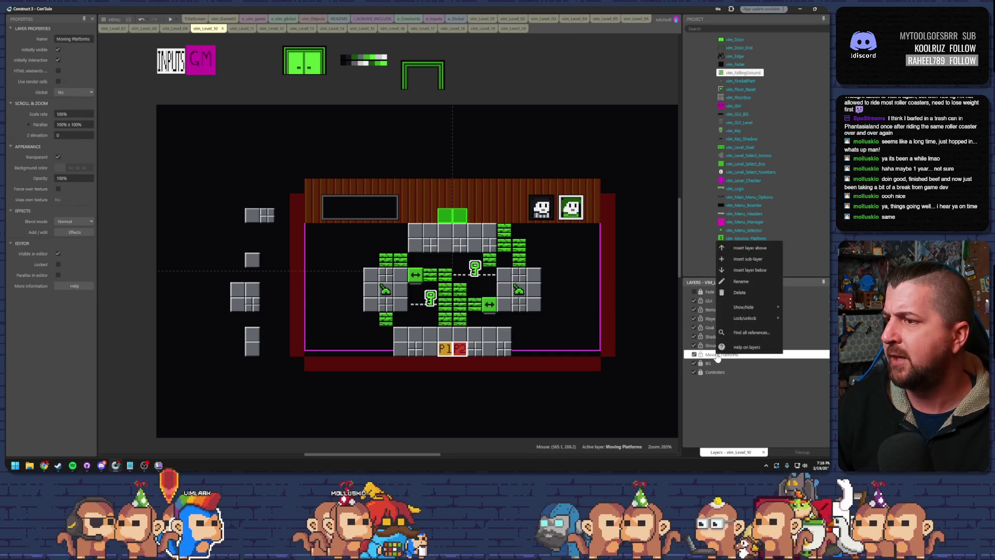
pyautogui.click(713, 346)
pyautogui.rightClick(714, 348)
pyautogui.click(736, 239)
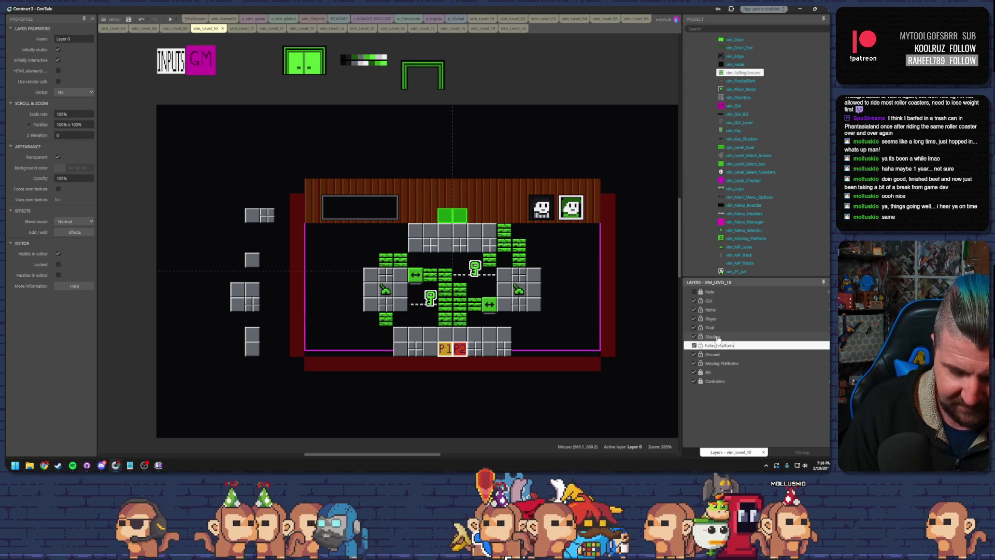
pyautogui.click(750, 346)
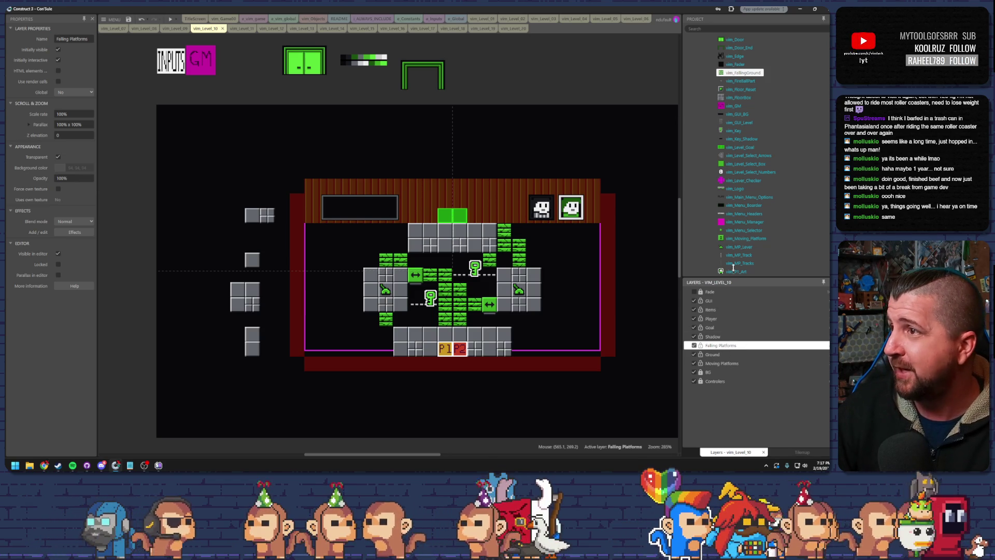
# Step: Put Level 10's vim_FallingGround on the Falling Platforms layer and make BG the active layer
pyautogui.click(732, 72)
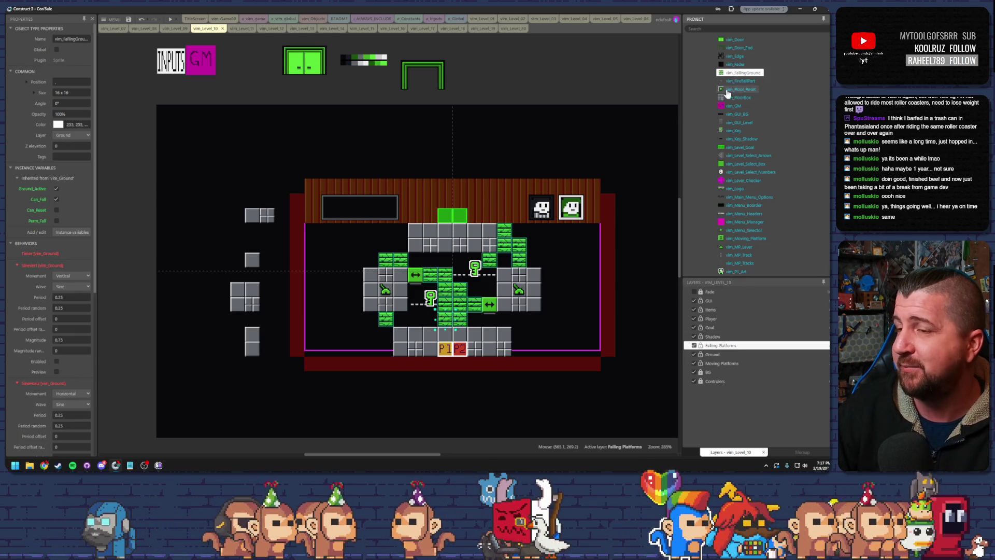
pyautogui.click(77, 137)
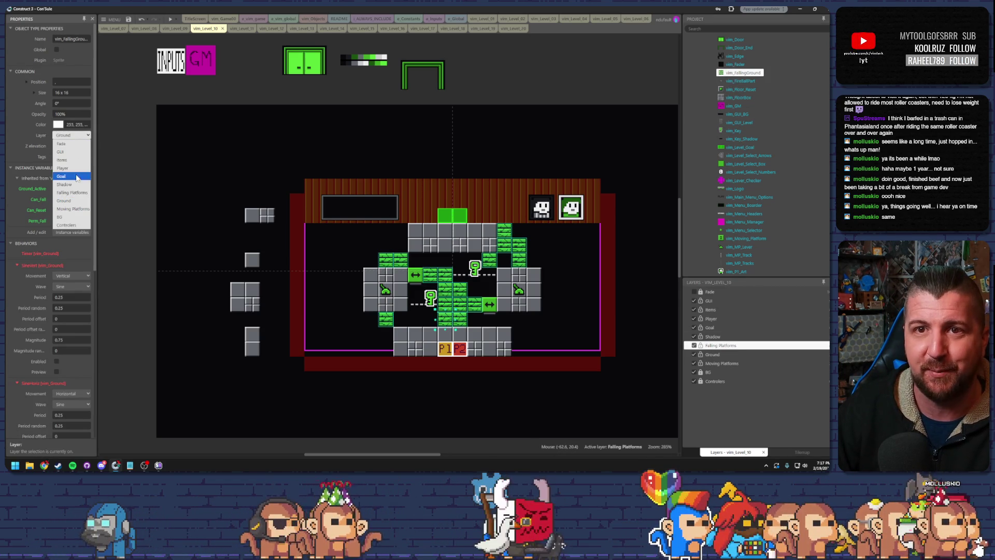
pyautogui.click(72, 195)
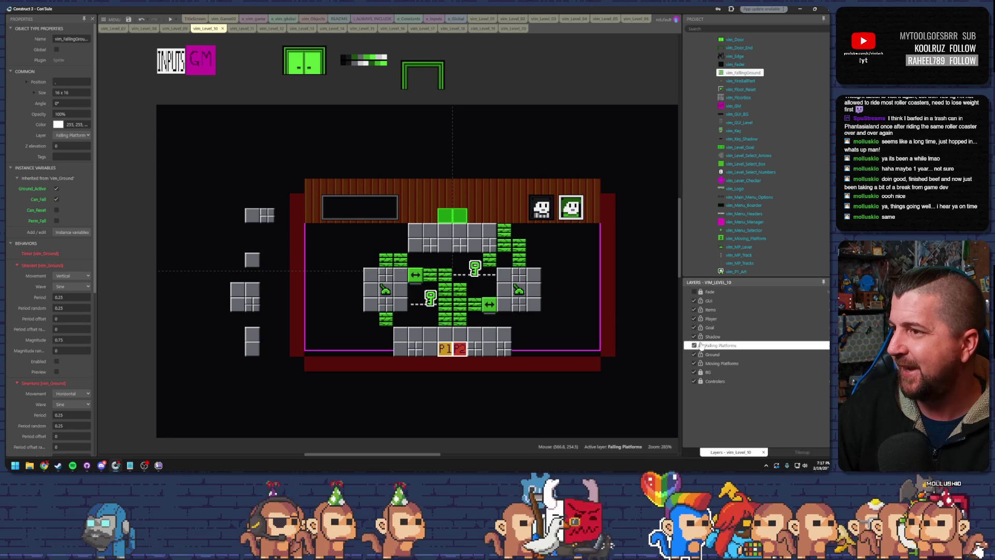
pyautogui.click(700, 303)
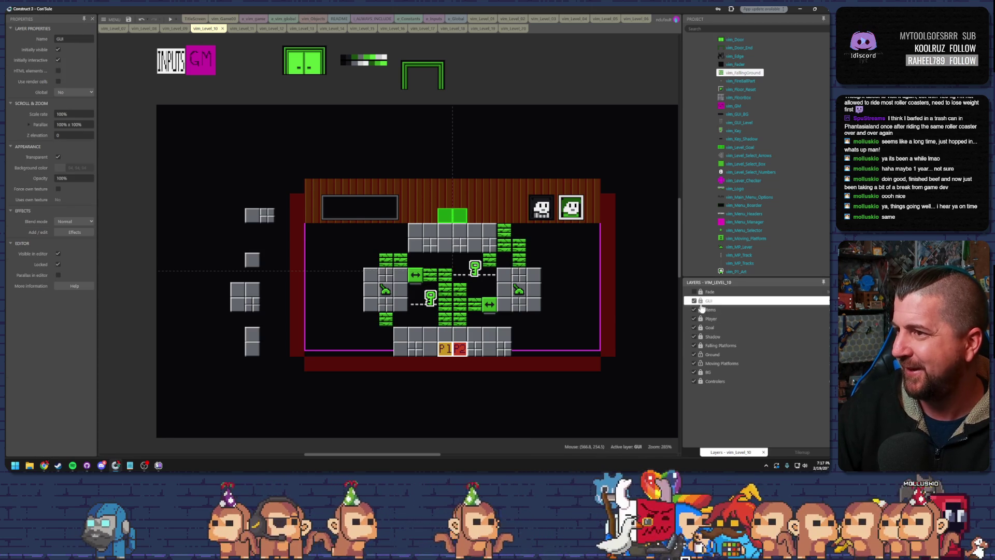
pyautogui.click(701, 372)
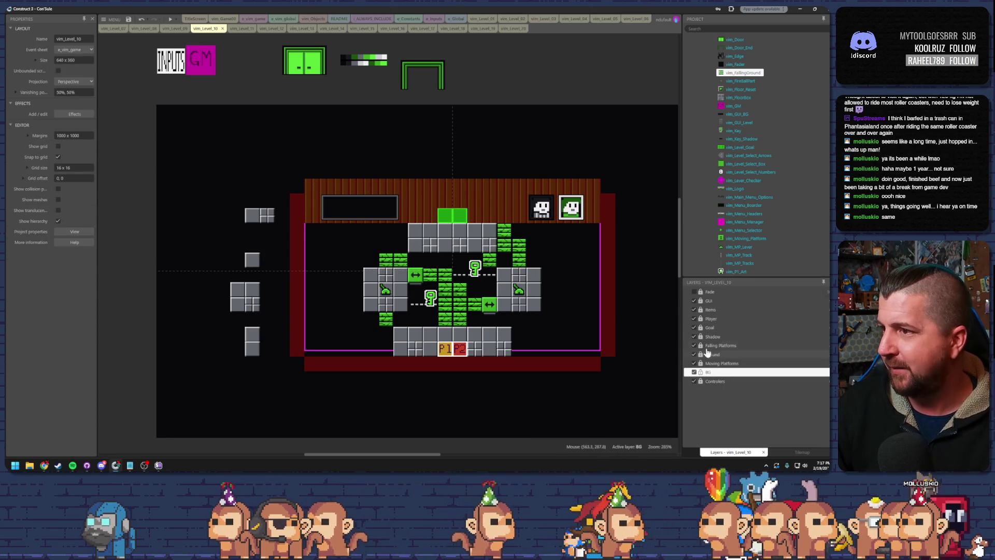
pyautogui.hotkey('ctrl', 'z')
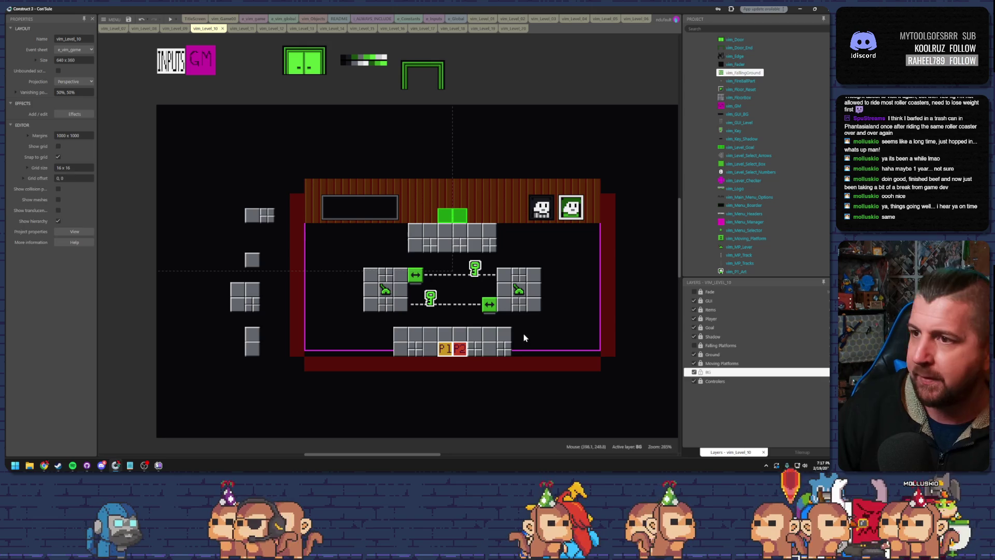
# Step: Align Level 10's vim_Edge tilemap to the layout's top-left corner and switch to tile painting
pyautogui.click(523, 333)
pyautogui.moveTo(638, 371)
pyautogui.mouseDown()
pyautogui.moveTo(503, 309)
pyautogui.moveTo(504, 281)
pyautogui.mouseUp()
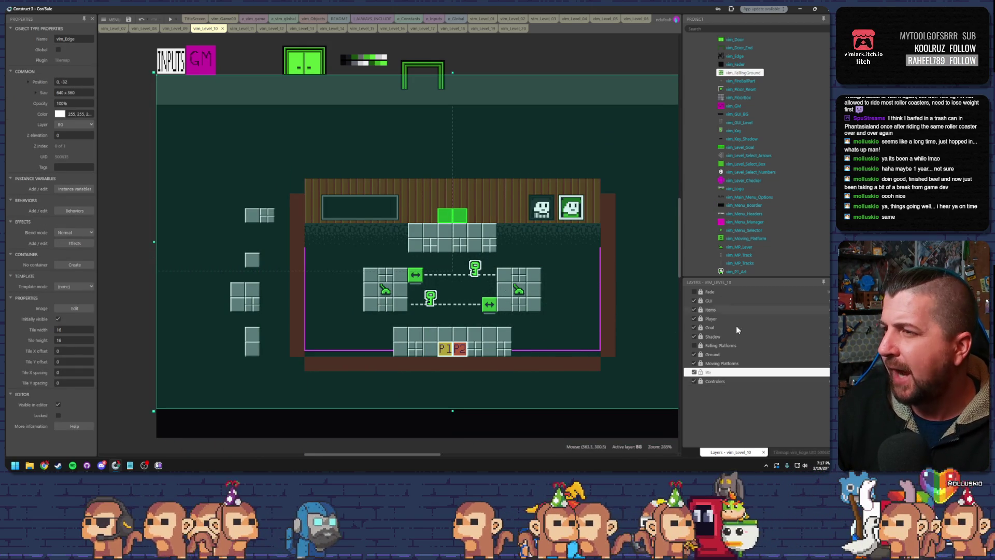
pyautogui.click(798, 452)
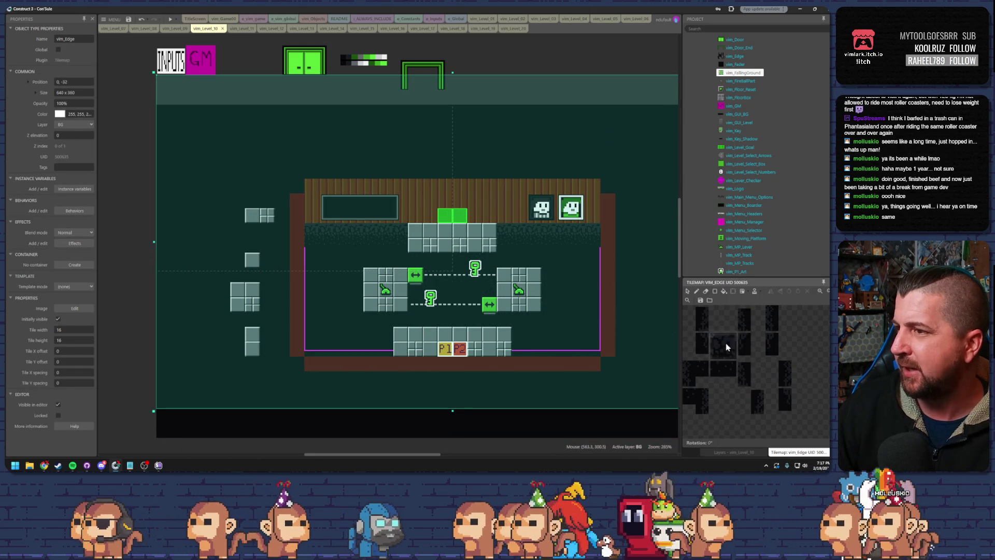
pyautogui.click(697, 292)
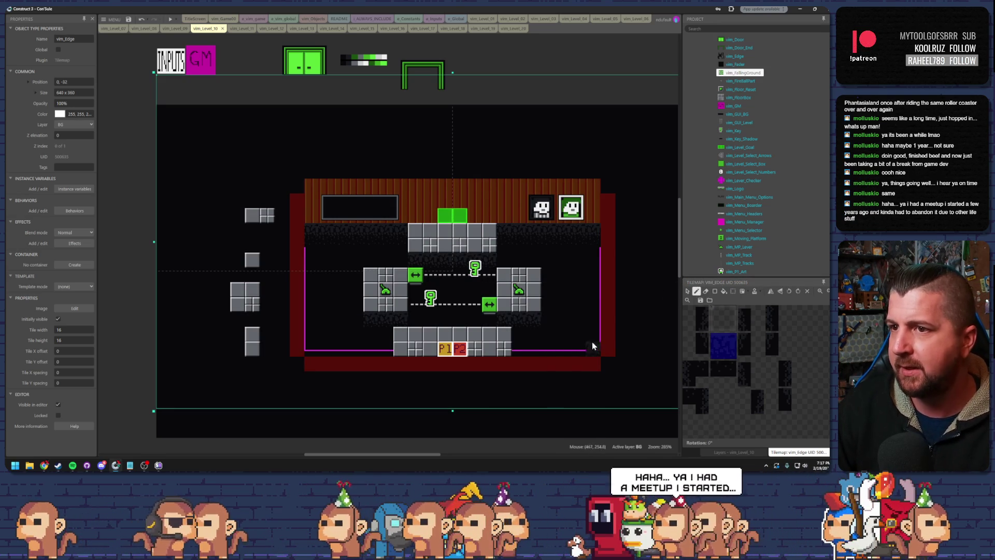
# Step: Try several vim_Edge shadow tiles, then return to Layers and show Falling Platforms again
pyautogui.click(703, 345)
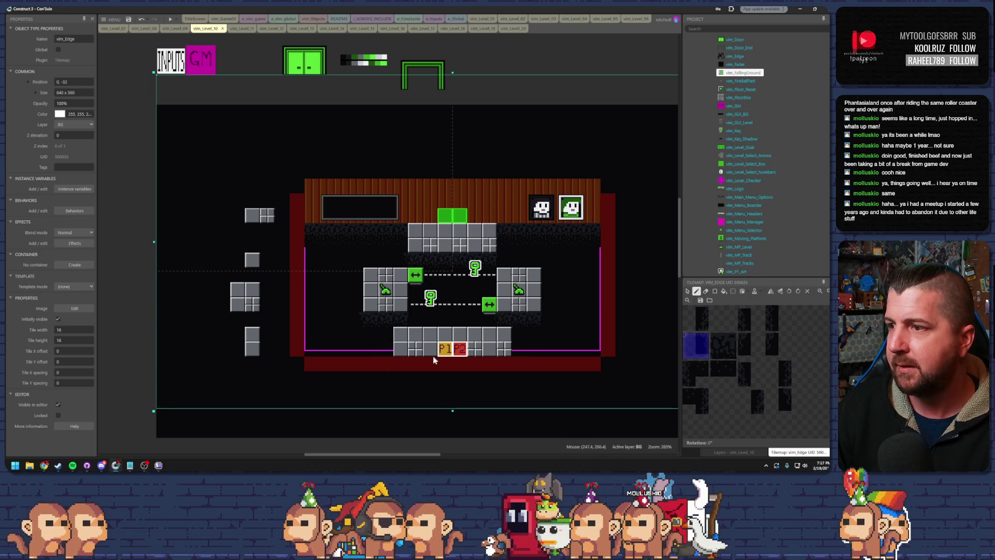
pyautogui.click(775, 376)
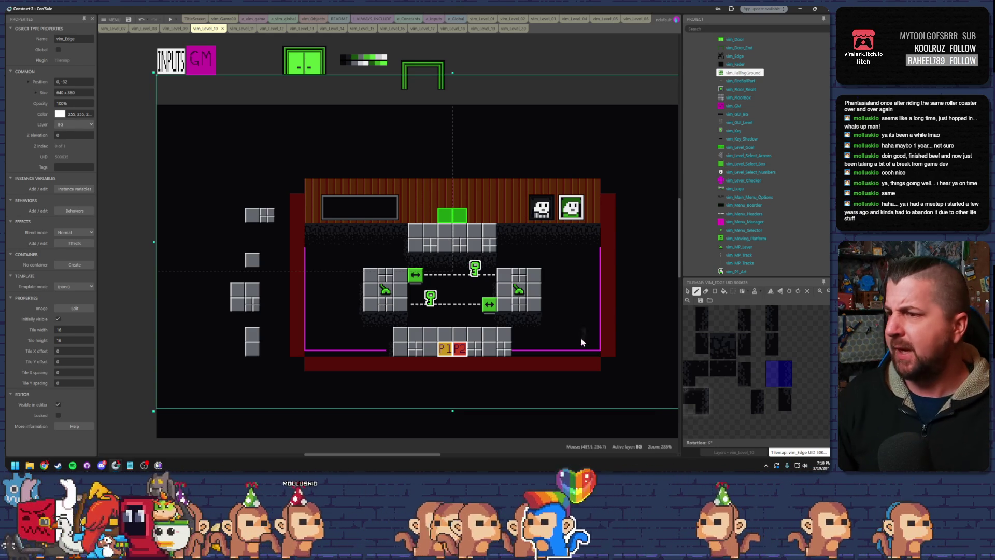
pyautogui.click(694, 317)
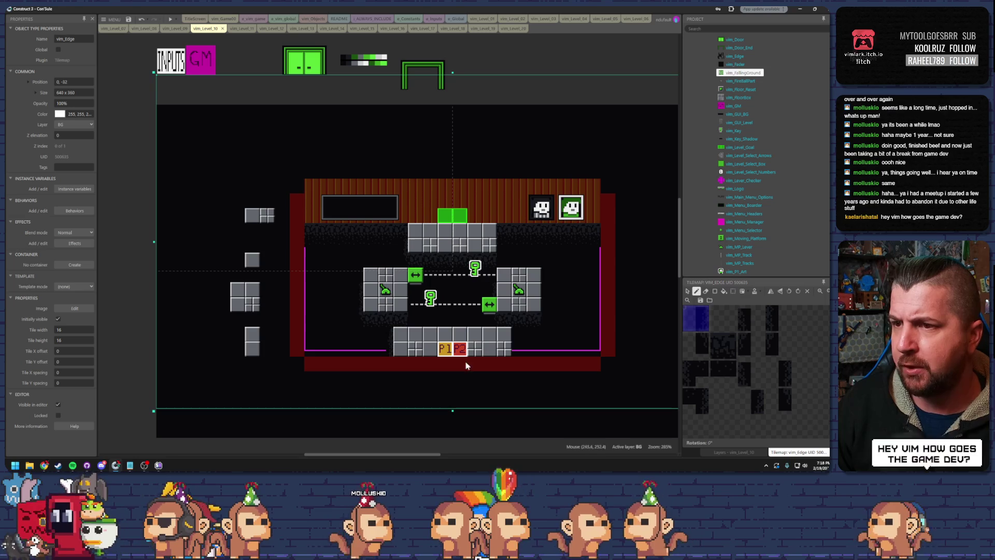
pyautogui.moveTo(751, 323); pyautogui.dragTo(752, 345)
pyautogui.click(751, 321)
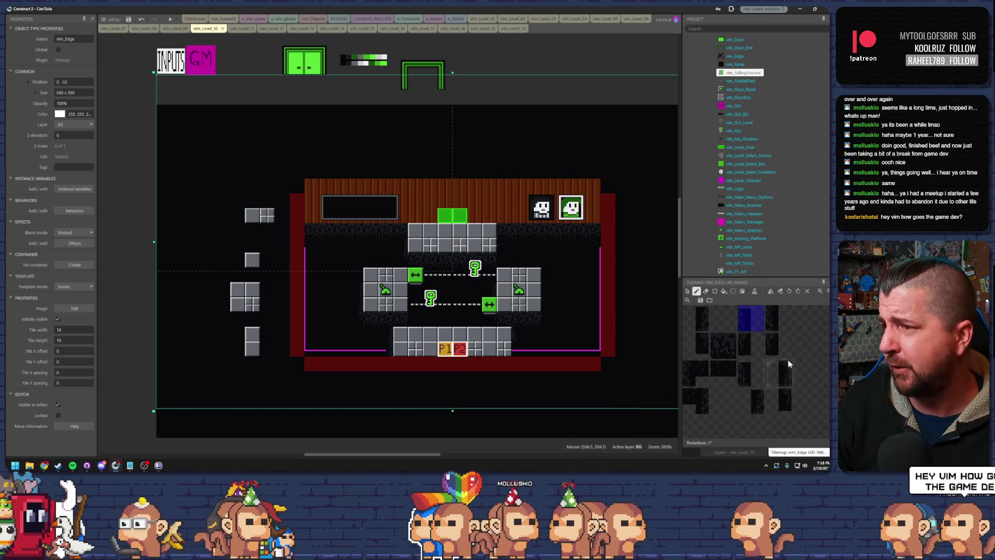
pyautogui.click(775, 322)
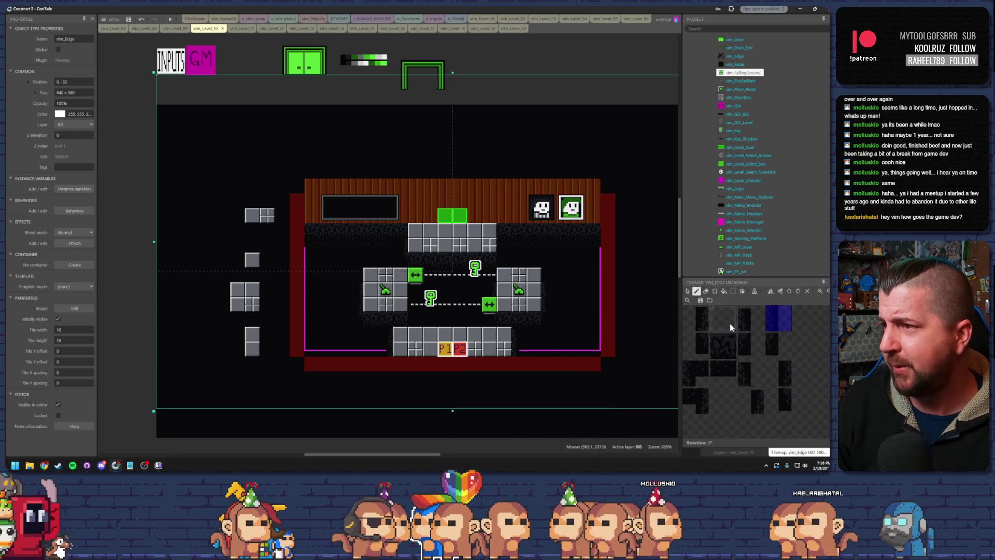
pyautogui.click(746, 346)
pyautogui.click(783, 378)
pyautogui.click(778, 318)
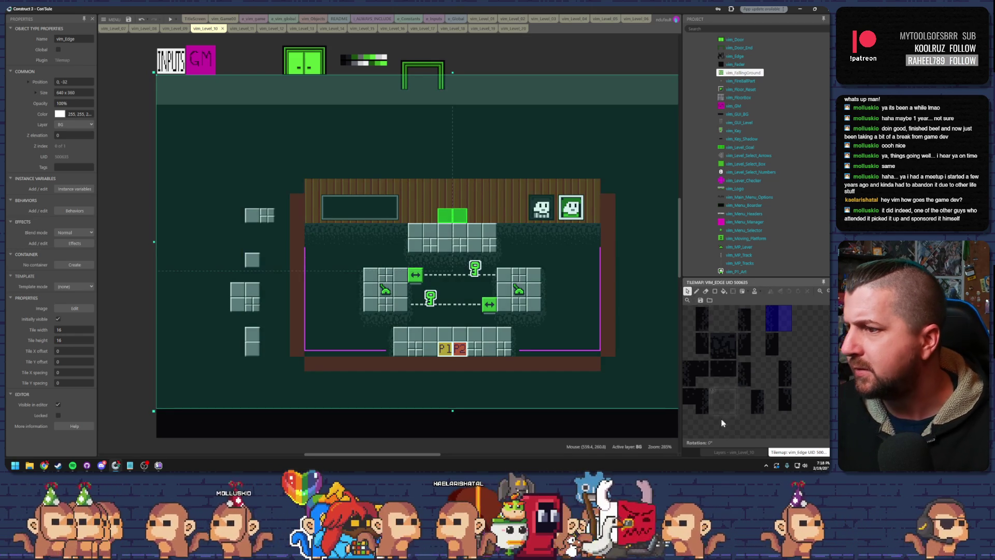
pyautogui.click(731, 453)
pyautogui.click(693, 345)
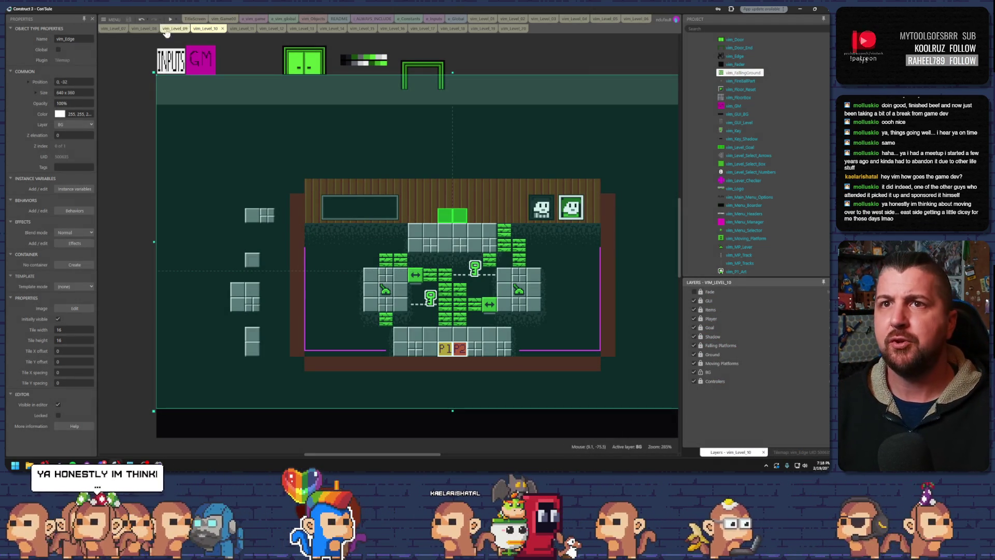
# Step: Deselect the tilemap, open the vim_Level_11 layout and zoom in on it
pyautogui.click(315, 110)
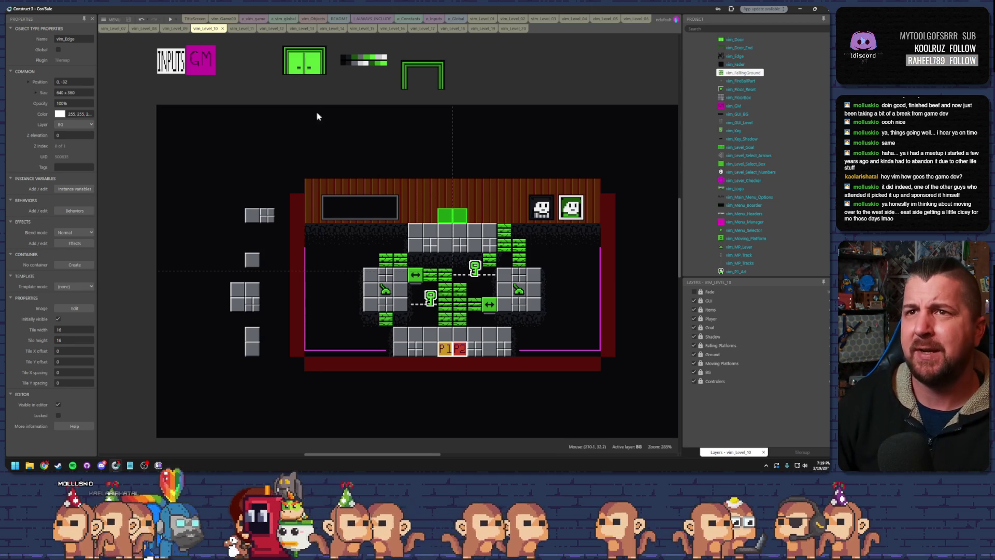
pyautogui.click(238, 28)
pyautogui.scroll(5, 599, 328)
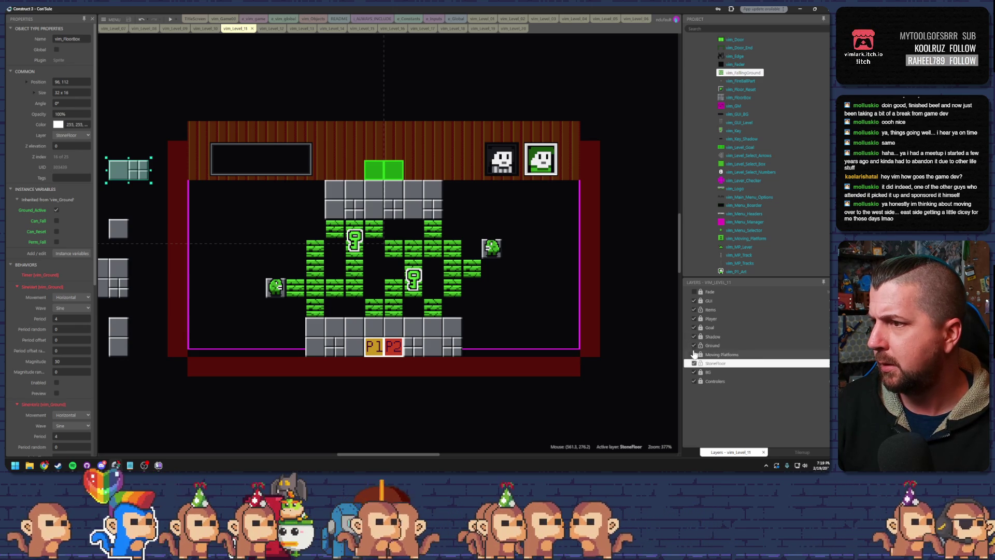
# Step: Hide Level 11's Ground layer, then make BG active and select the vim_Edge tilemap
pyautogui.click(694, 347)
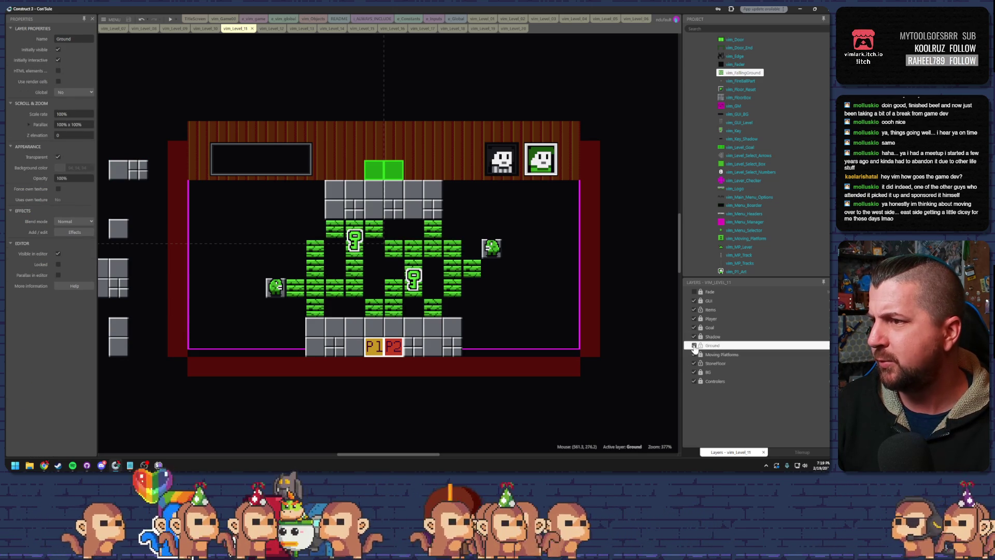
pyautogui.click(695, 346)
pyautogui.click(694, 346)
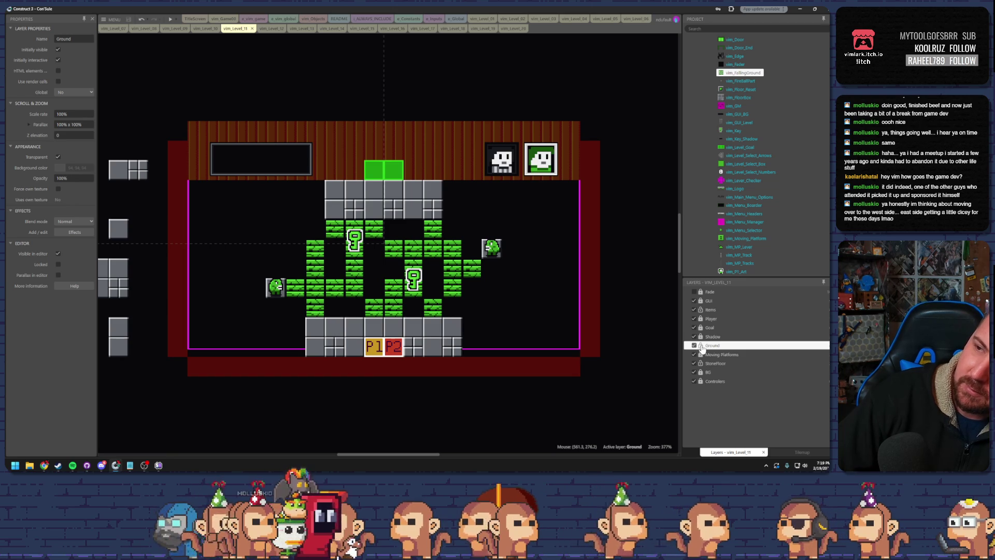
pyautogui.click(695, 346)
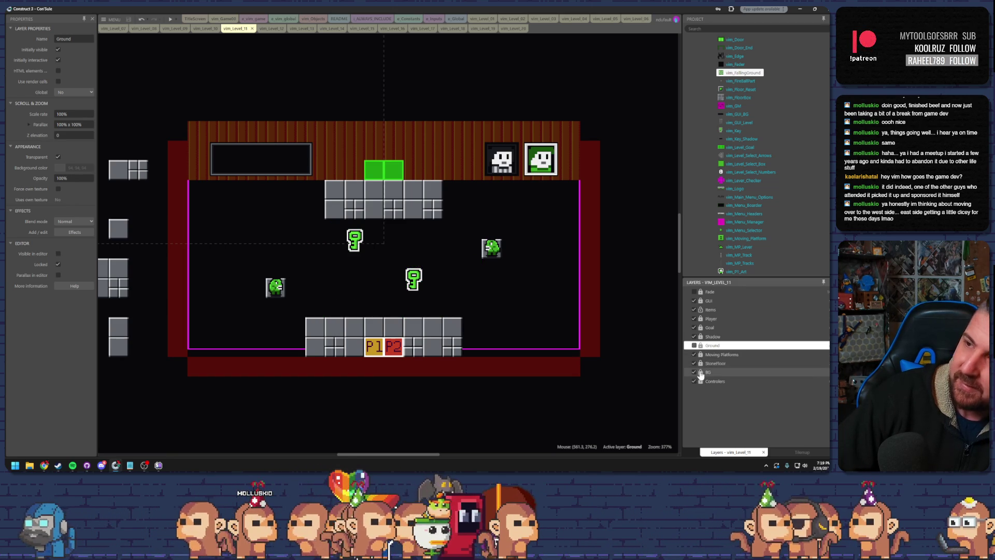
pyautogui.click(718, 373)
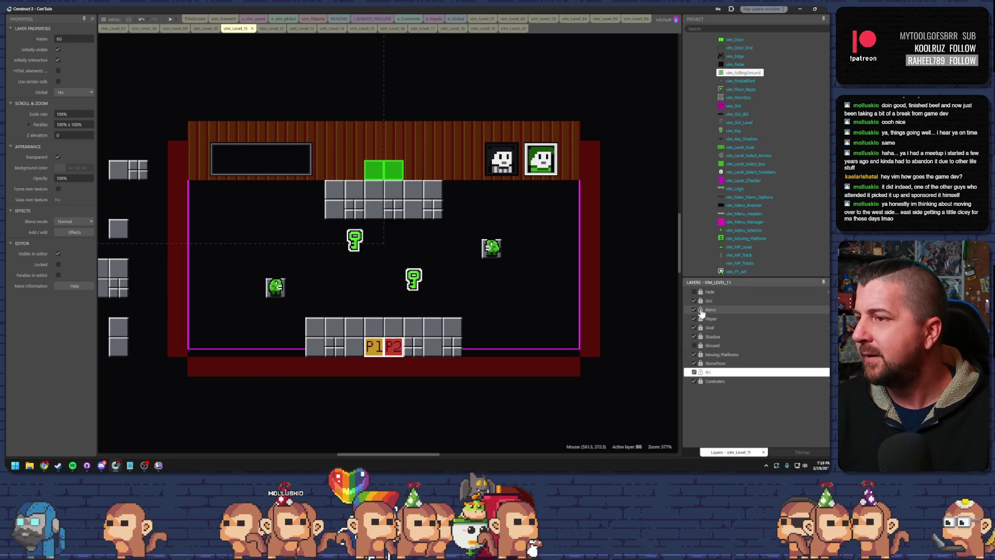
pyautogui.click(495, 303)
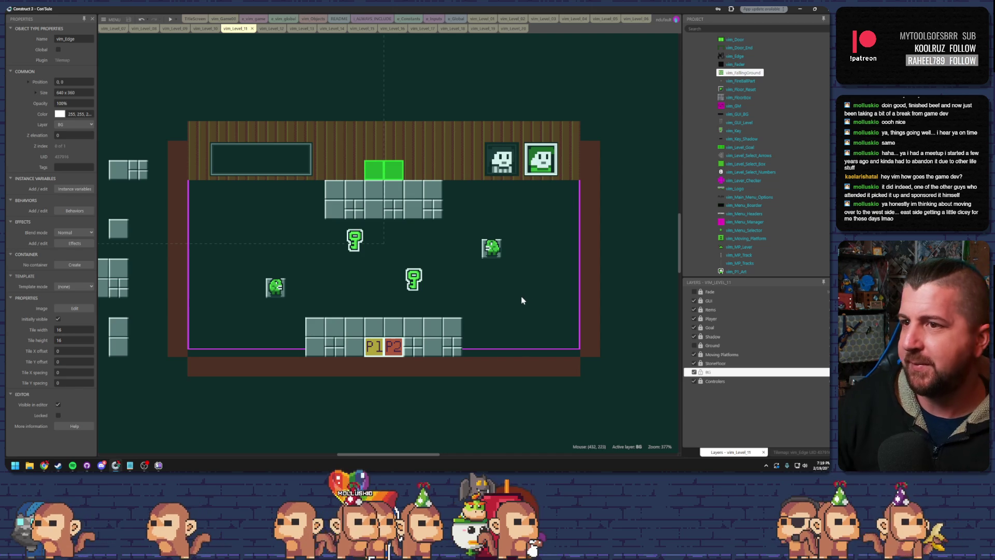
# Step: Undo an accidental vim_Edge tilemap move and open its palette in tile-painting mode
pyautogui.scroll(-5, 537, 260)
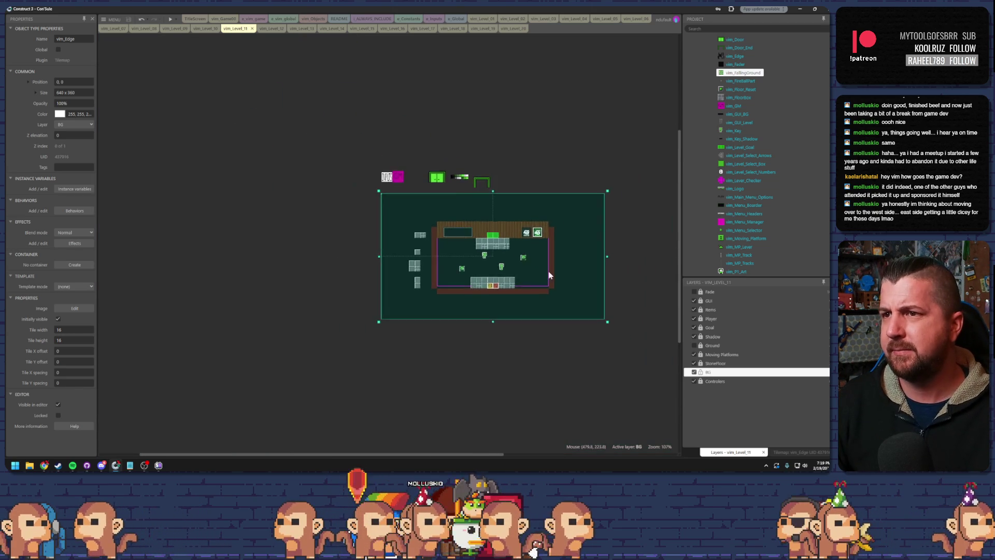
pyautogui.scroll(2, 530, 284)
pyautogui.moveTo(530, 284); pyautogui.dragTo(463, 233)
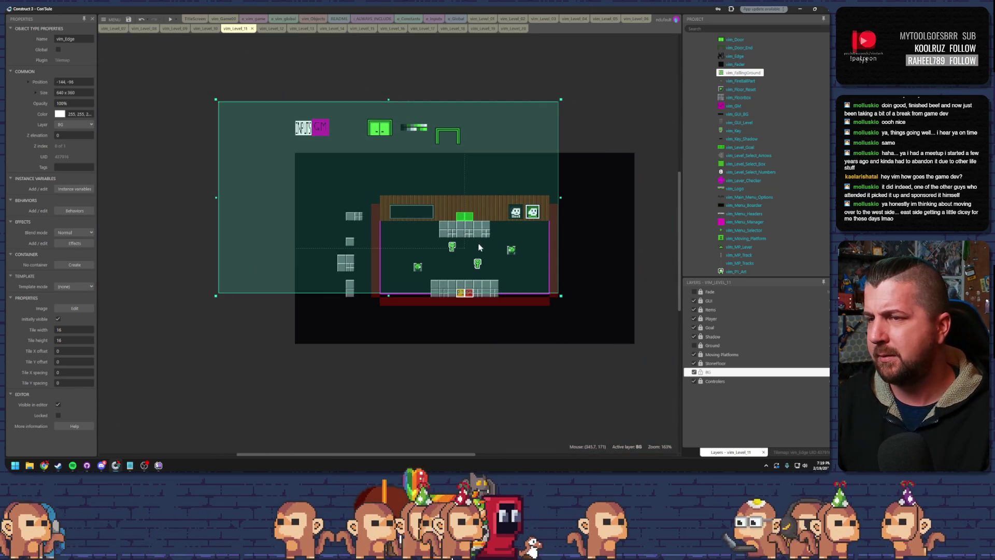
pyautogui.hotkey('ctrl', 'z')
pyautogui.scroll(3, 477, 253)
pyautogui.scroll(1, 476, 253)
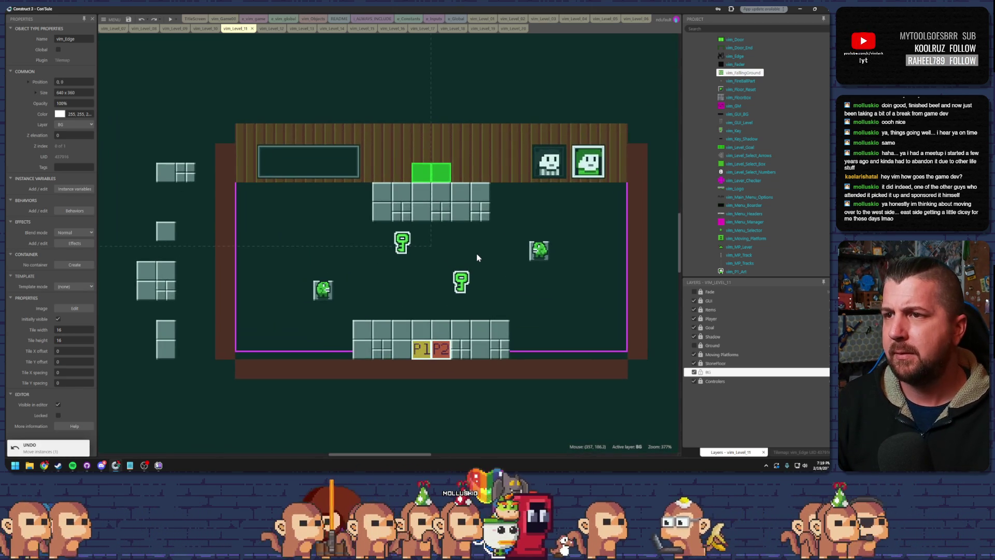
pyautogui.click(789, 453)
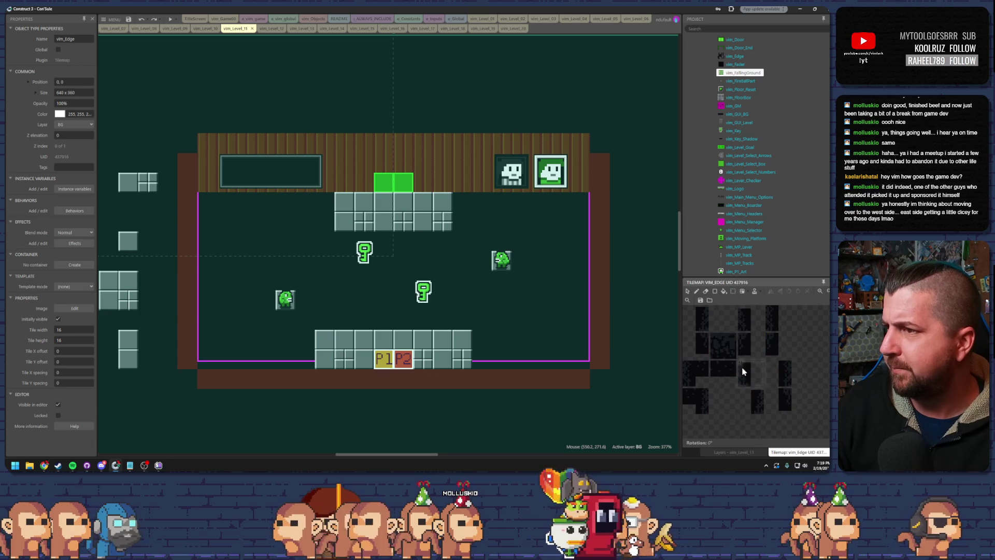
pyautogui.click(696, 291)
# Step: Paint shadow rows beneath the top wall and top platform, and under both enemy blocks
pyautogui.moveTo(325, 206)
pyautogui.mouseDown()
pyautogui.moveTo(234, 201)
pyautogui.moveTo(248, 210)
pyautogui.moveTo(577, 203)
pyautogui.mouseUp()
pyautogui.moveTo(443, 241); pyautogui.dragTo(357, 245)
pyautogui.click(501, 281)
pyautogui.click(285, 318)
# Step: Try several shadow tiles and paint one beside the bottom platform's right end
pyautogui.click(695, 343)
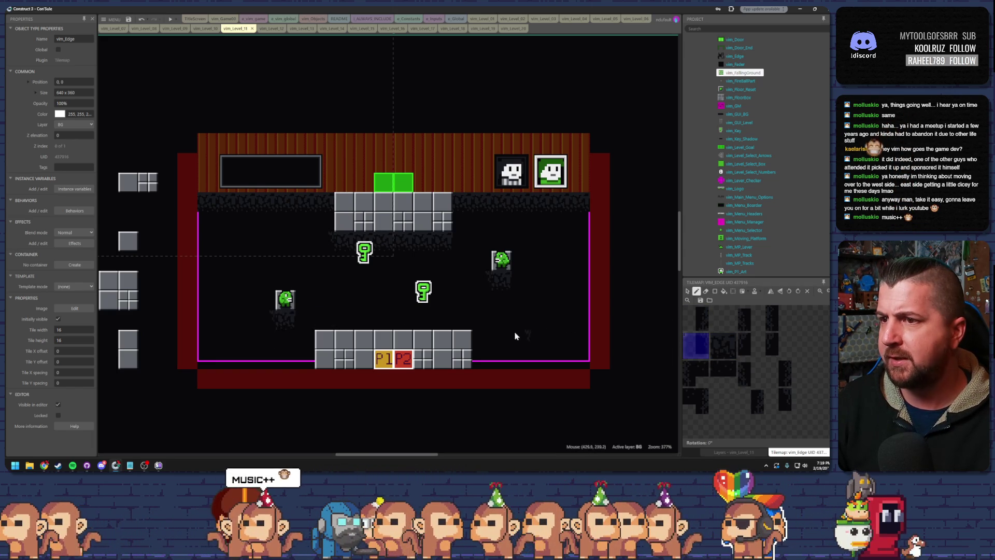
pyautogui.click(749, 345)
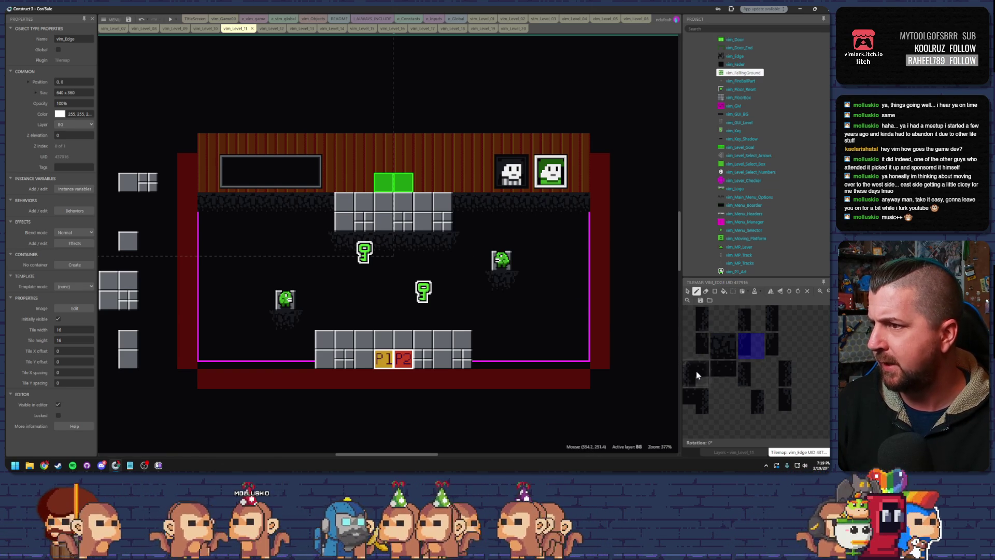
pyautogui.click(778, 318)
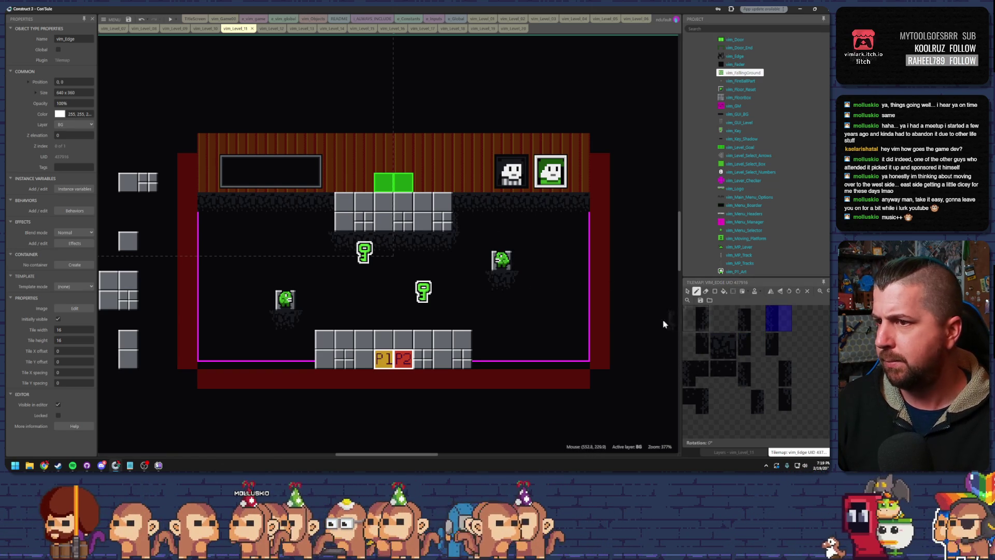
pyautogui.click(449, 357)
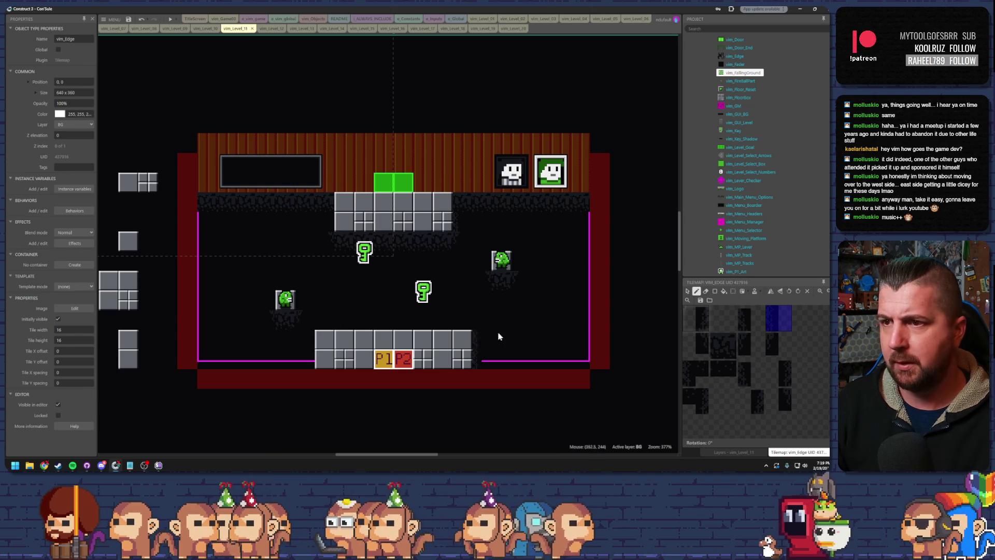
pyautogui.click(741, 325)
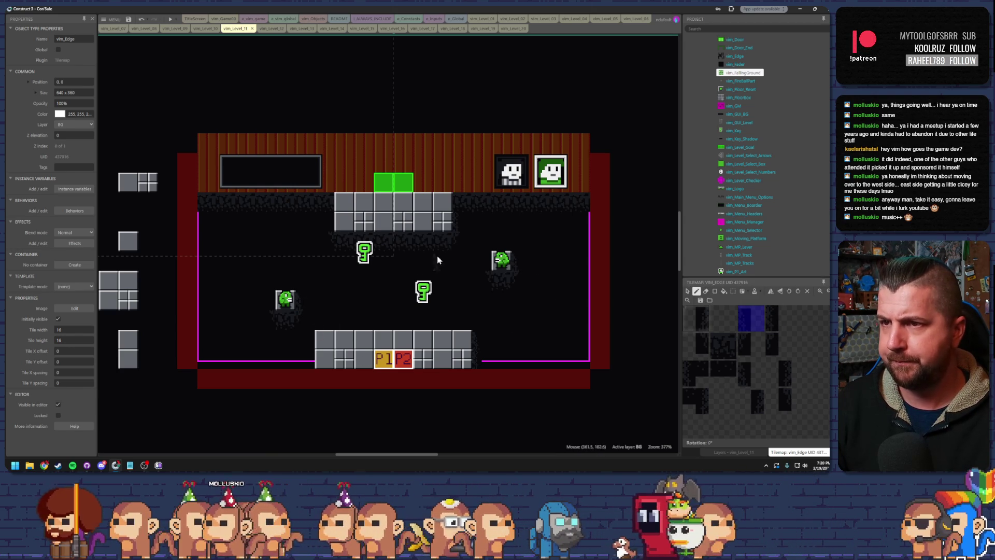
pyautogui.moveTo(698, 317); pyautogui.dragTo(703, 340)
pyautogui.click(705, 325)
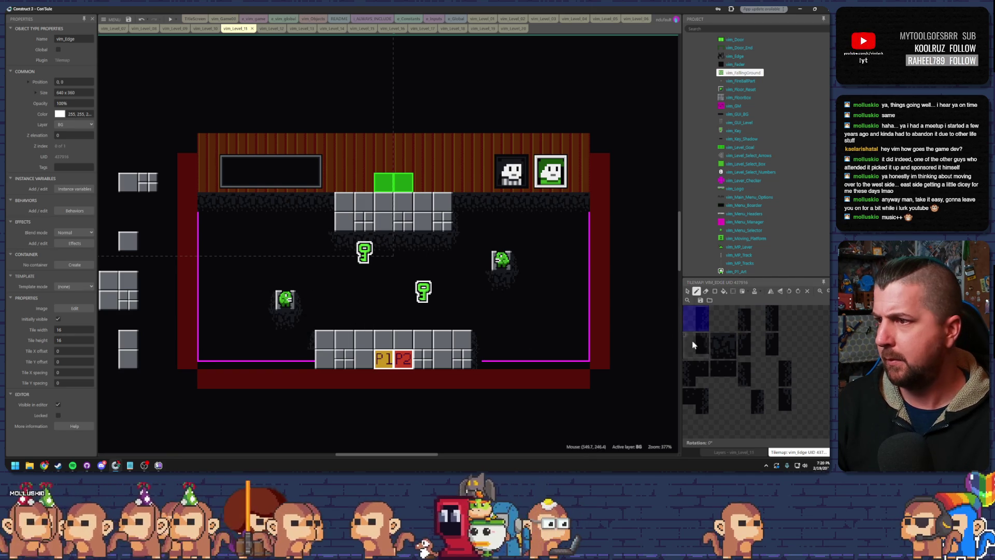
pyautogui.click(779, 374)
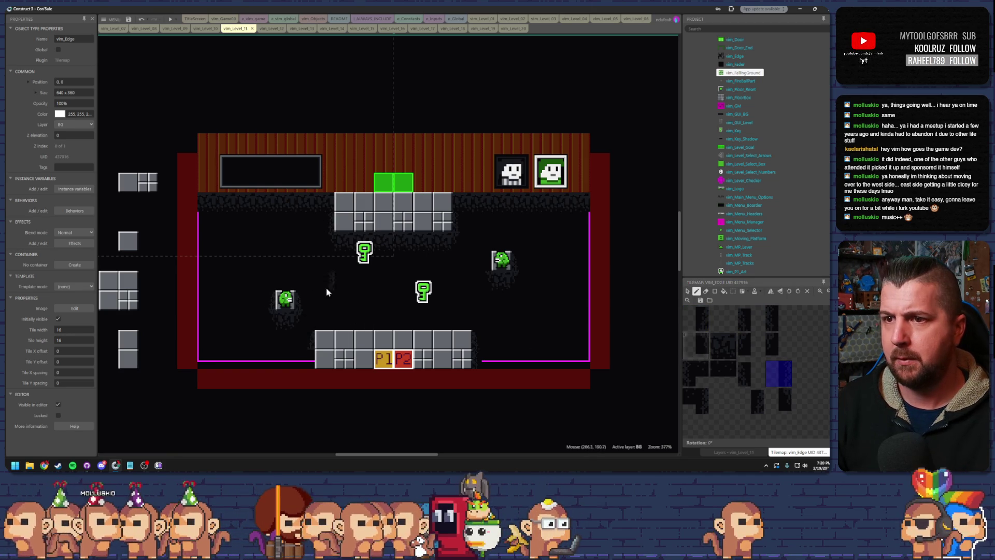
pyautogui.rightClick(641, 324)
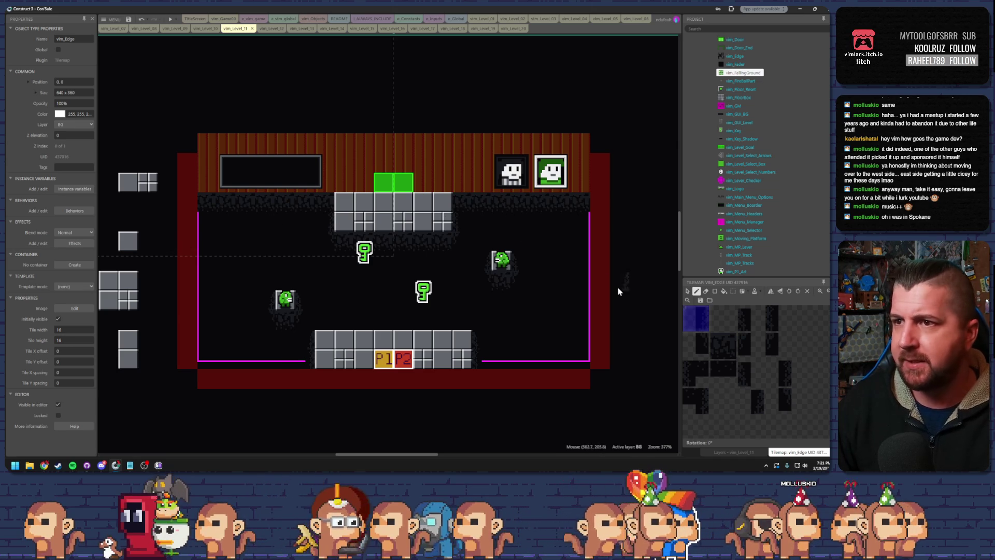
# Step: Return to the Layers list and toggle Level 11's Ground layer visibility to compare
pyautogui.click(687, 291)
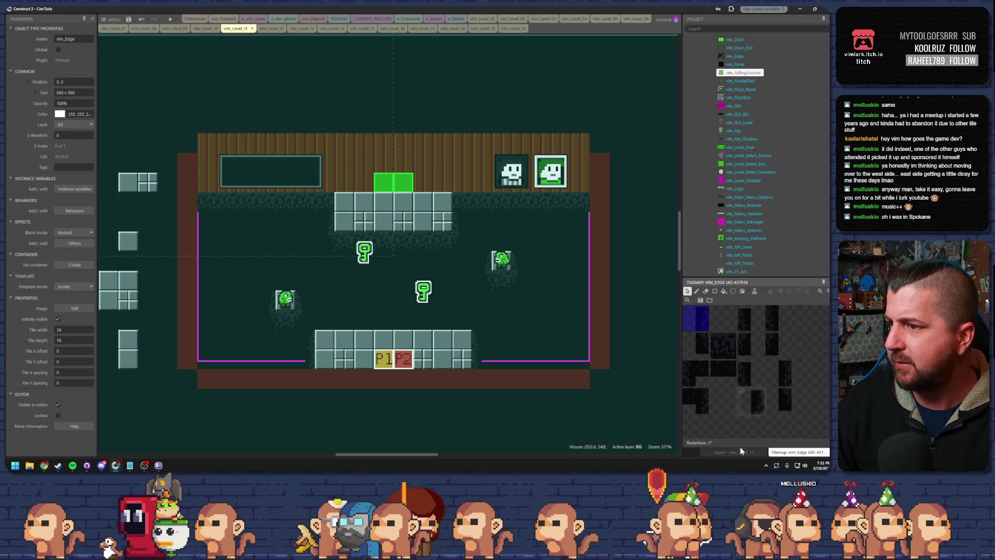
pyautogui.click(741, 452)
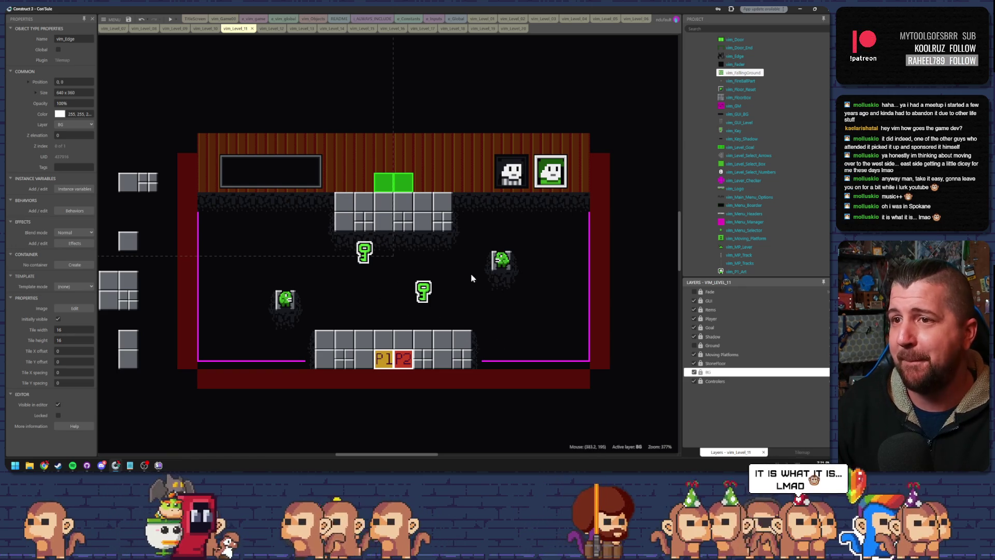
pyautogui.click(693, 346)
pyautogui.click(693, 346)
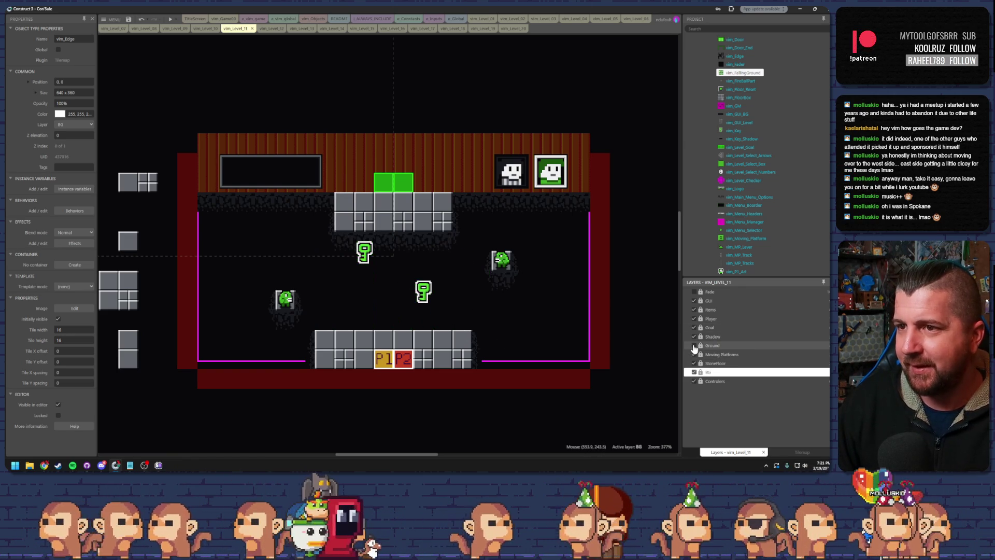
pyautogui.click(694, 345)
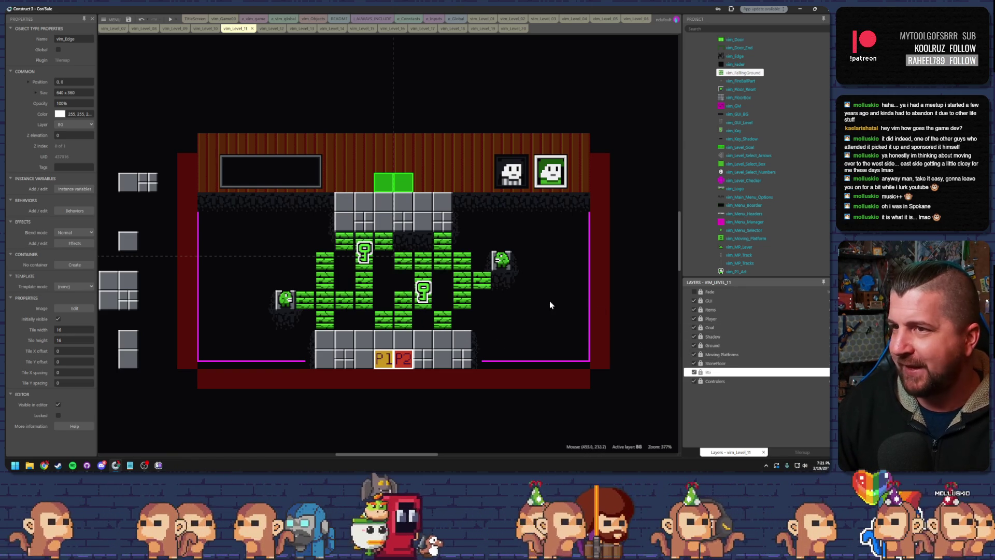
pyautogui.moveTo(136, 28); pyautogui.dragTo(138, 28)
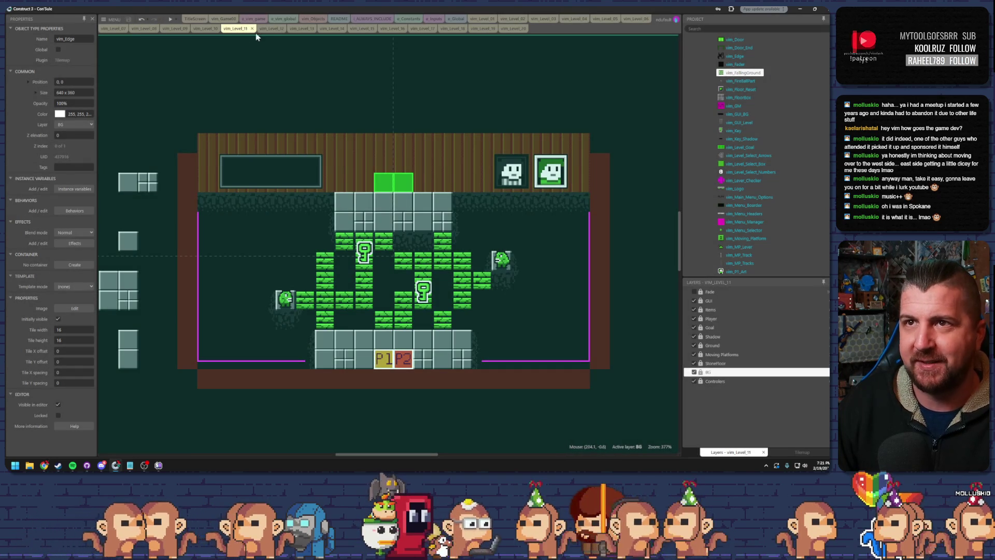
# Step: Open vim_Level_12, centre the whole layout, and hide its Ground layer
pyautogui.click(268, 29)
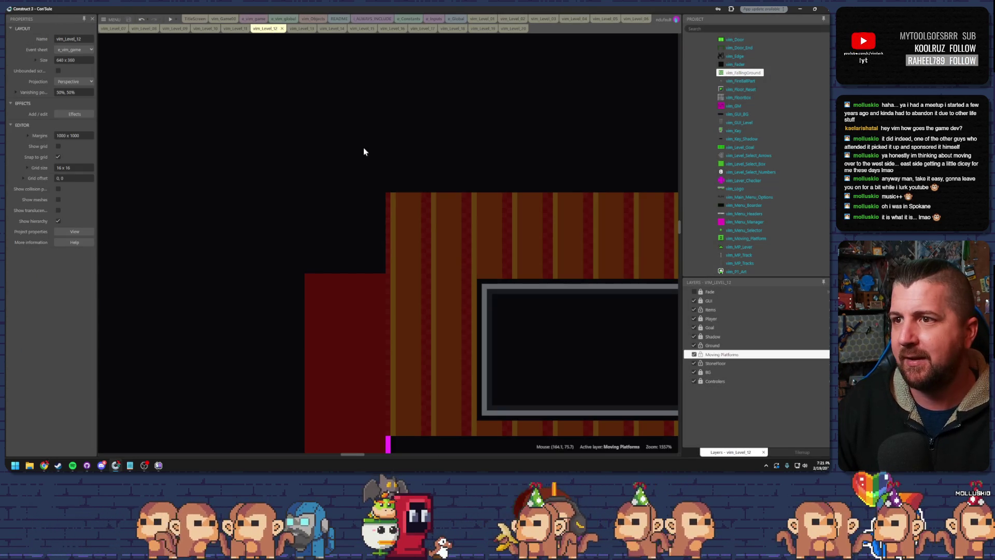
pyautogui.scroll(-10, 364, 152)
pyautogui.scroll(4, 581, 233)
pyautogui.moveTo(581, 233)
pyautogui.mouseDown()
pyautogui.moveTo(524, 243)
pyautogui.moveTo(521, 264)
pyautogui.mouseUp()
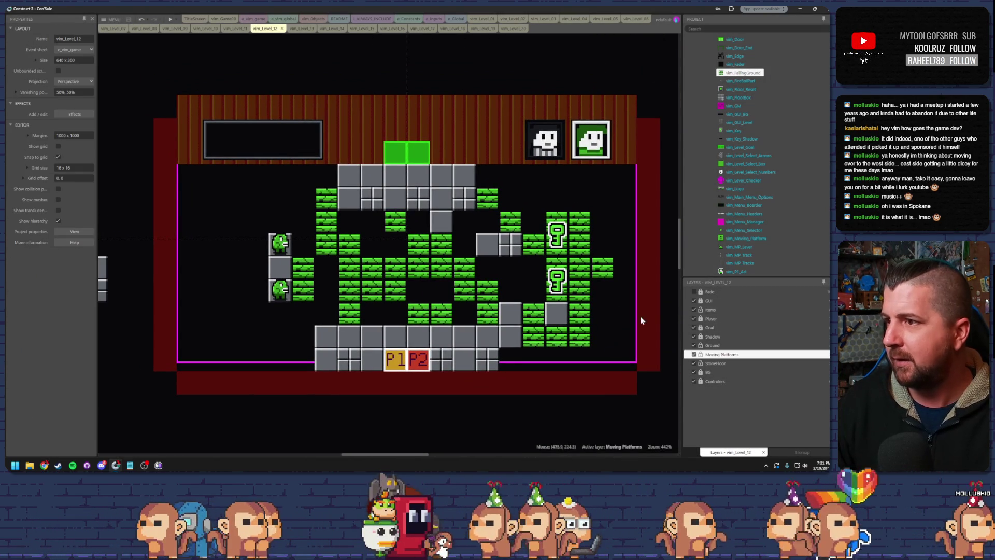
pyautogui.click(694, 346)
pyautogui.click(694, 345)
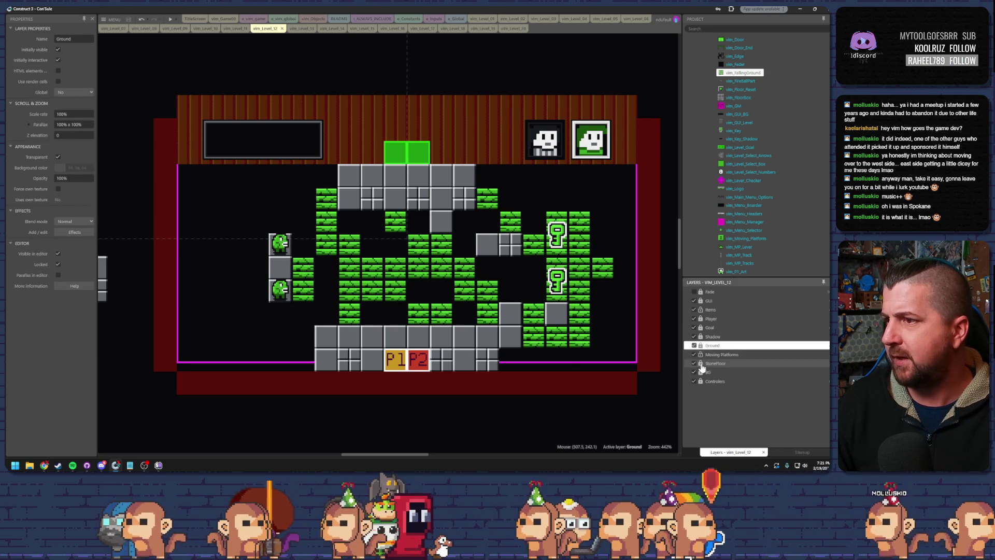
pyautogui.click(694, 345)
# Step: Make BG the active layer, select the vim_Edge tilemap and bring up its tile palette
pyautogui.click(709, 372)
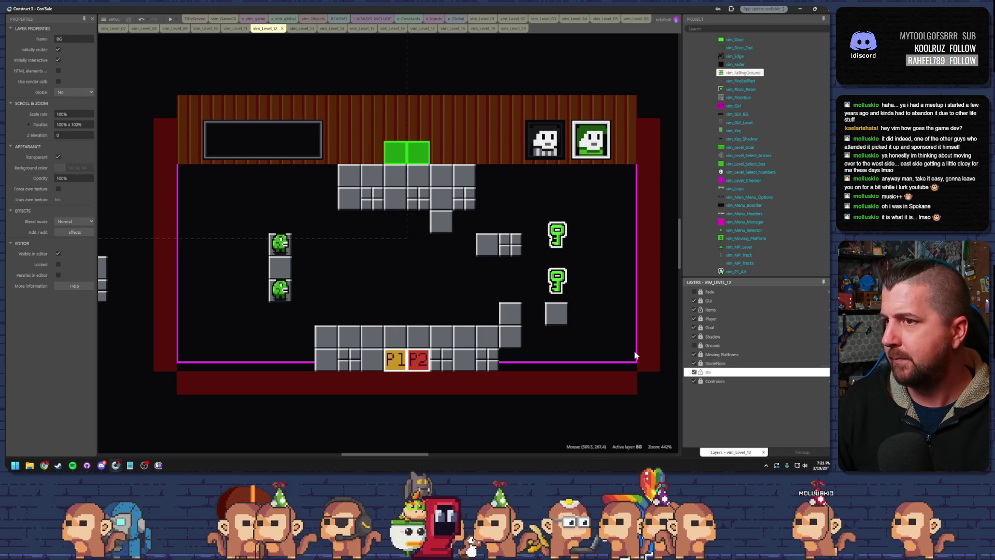
pyautogui.click(495, 276)
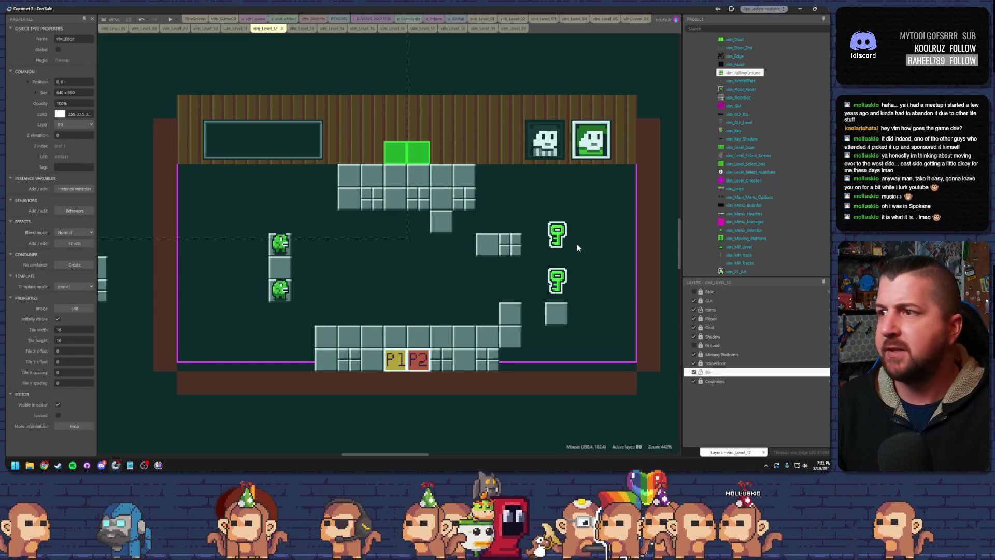
pyautogui.click(798, 452)
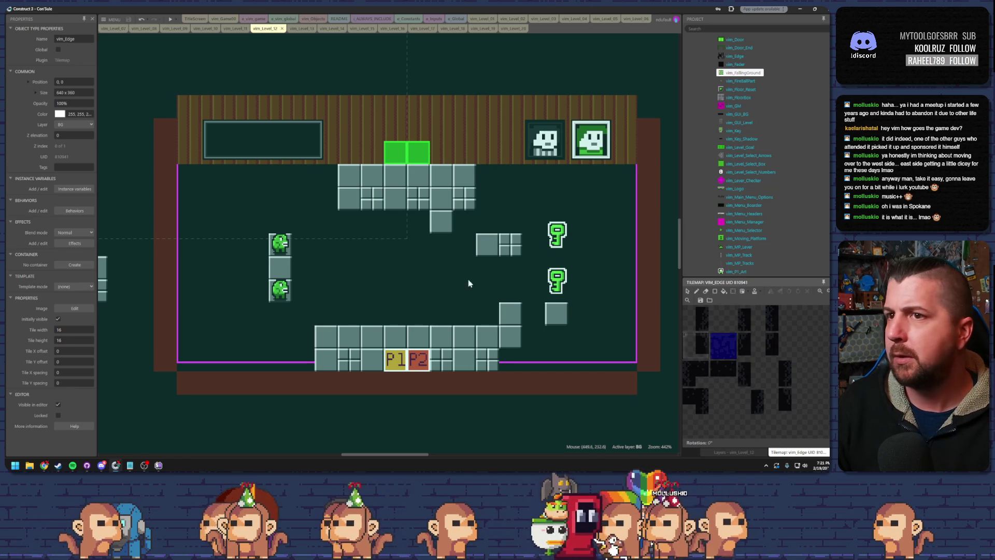
# Step: Paint edge shadows under the top wall, the top block row and the creature and grey blocks
pyautogui.click(697, 292)
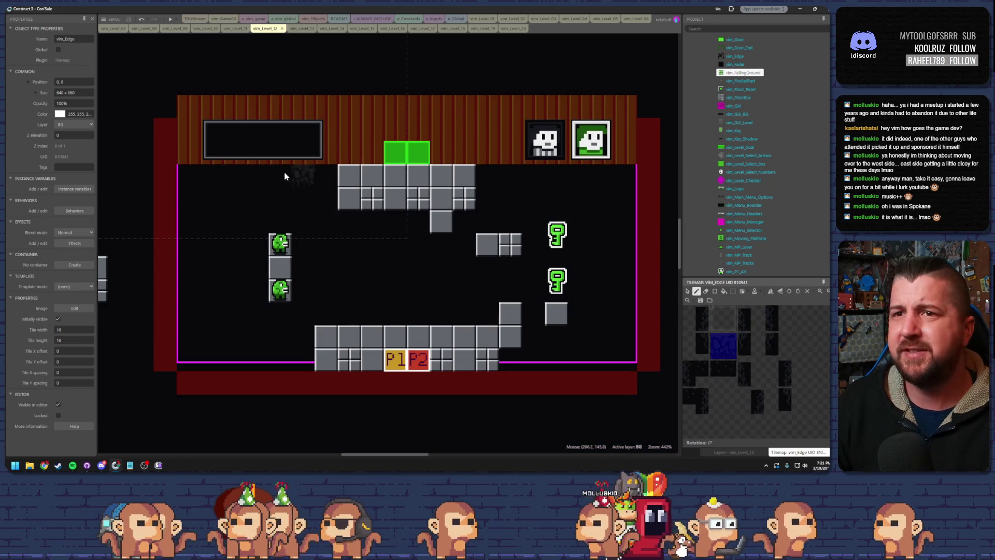
pyautogui.moveTo(185, 172); pyautogui.dragTo(335, 174)
pyautogui.moveTo(446, 181); pyautogui.dragTo(621, 179)
pyautogui.moveTo(432, 243)
pyautogui.mouseDown()
pyautogui.moveTo(424, 222)
pyautogui.moveTo(348, 222)
pyautogui.mouseUp()
pyautogui.click(280, 312)
pyautogui.click(555, 337)
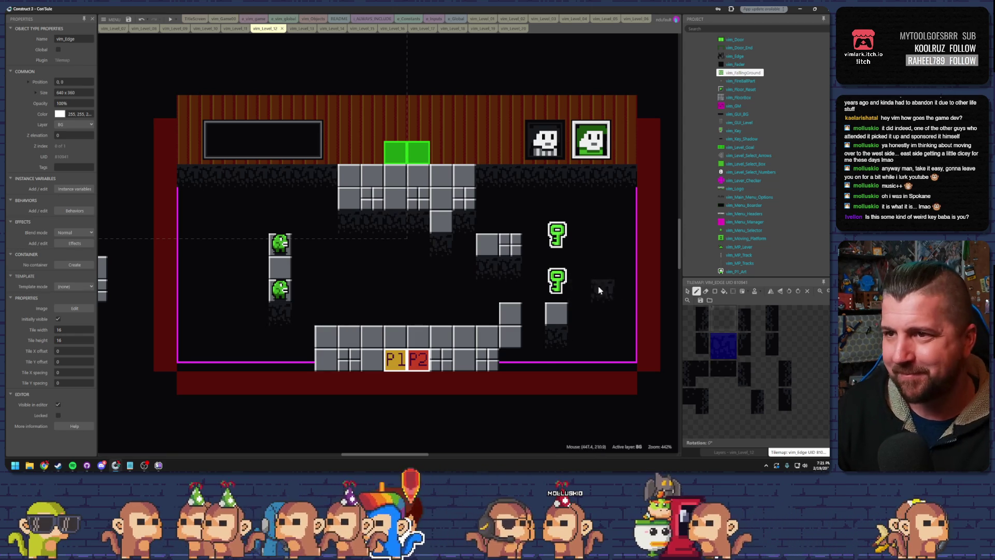
# Step: Paint a different shadow tile beside the bottom platform's end
pyautogui.click(705, 340)
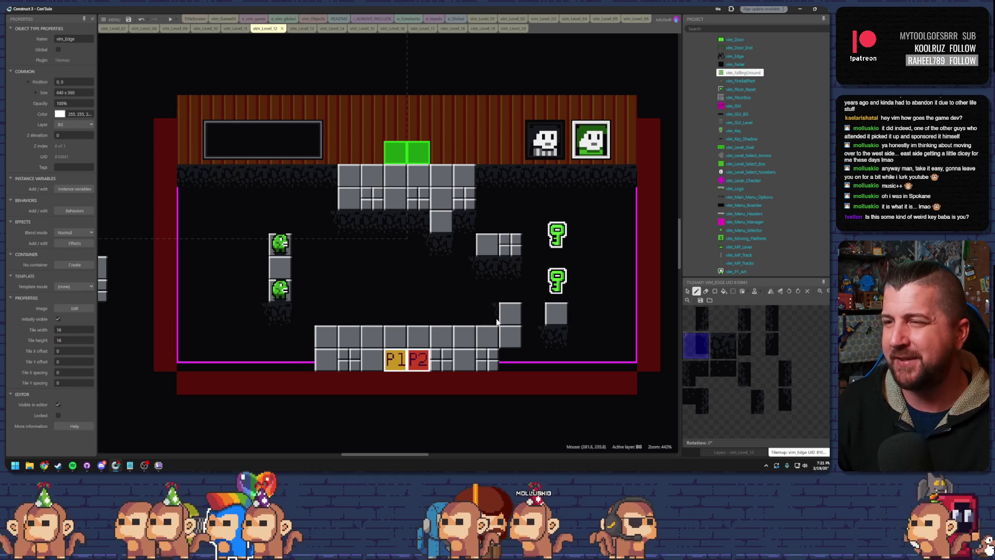
pyautogui.click(717, 343)
pyautogui.click(510, 359)
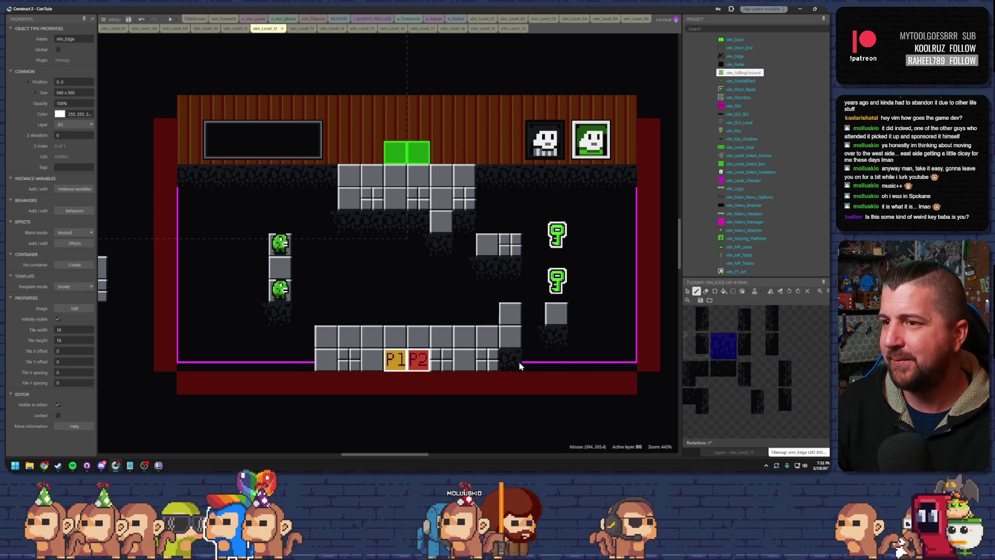
# Step: Pick another shadow tile from the vim_Edge tileset and open it for pixel editing
pyautogui.click(703, 320)
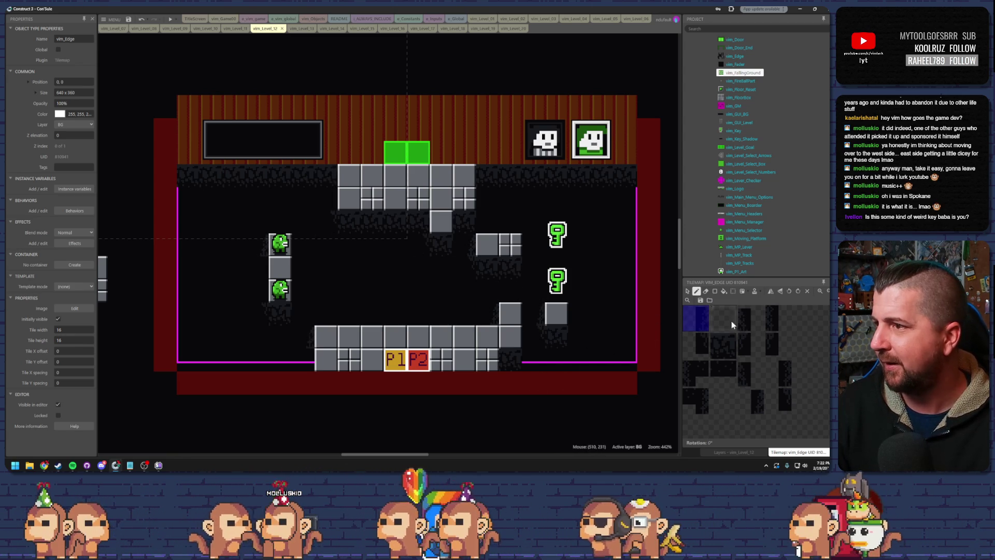
pyautogui.click(750, 318)
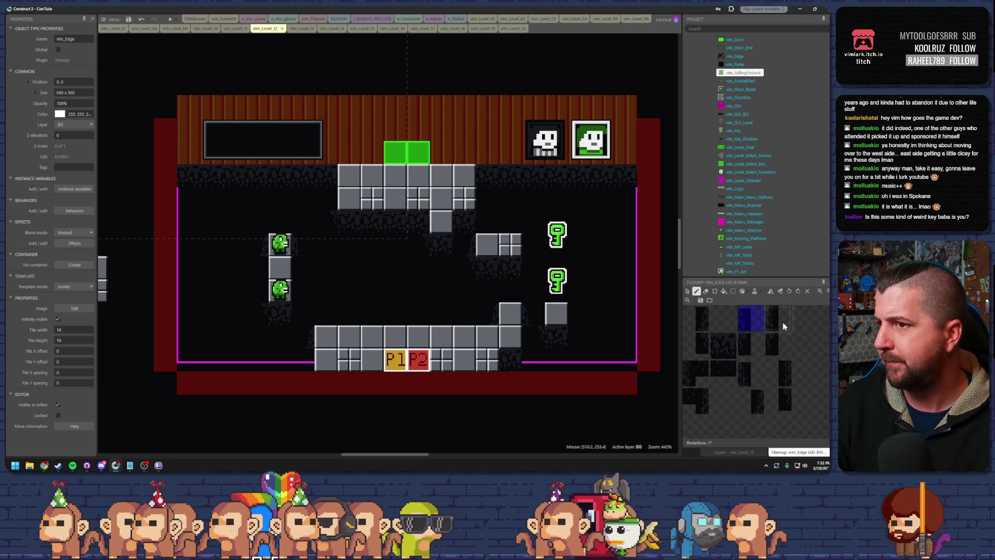
pyautogui.doubleClick(747, 319)
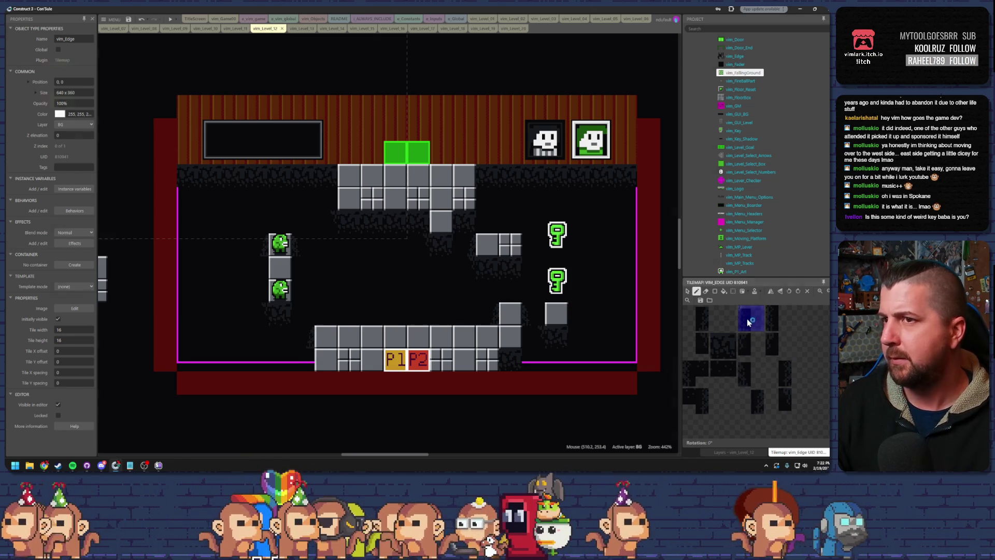
# Step: Marquee an area in the single-tile editor, close it, and open the full vim_Edge source image
pyautogui.click(125, 70)
pyautogui.moveTo(257, 80)
pyautogui.mouseDown()
pyautogui.moveTo(663, 362)
pyautogui.moveTo(648, 415)
pyautogui.mouseUp()
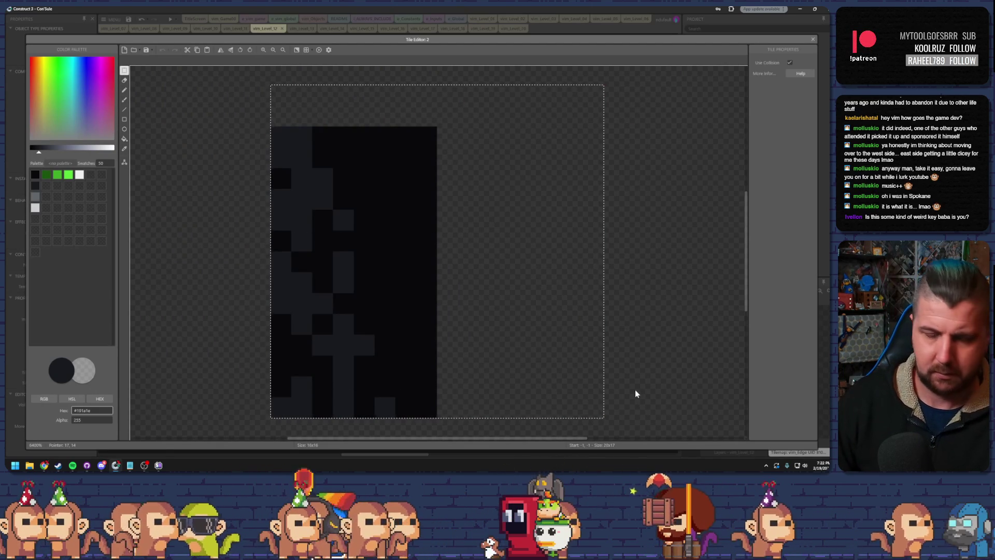
pyautogui.click(633, 393)
pyautogui.press('Escape')
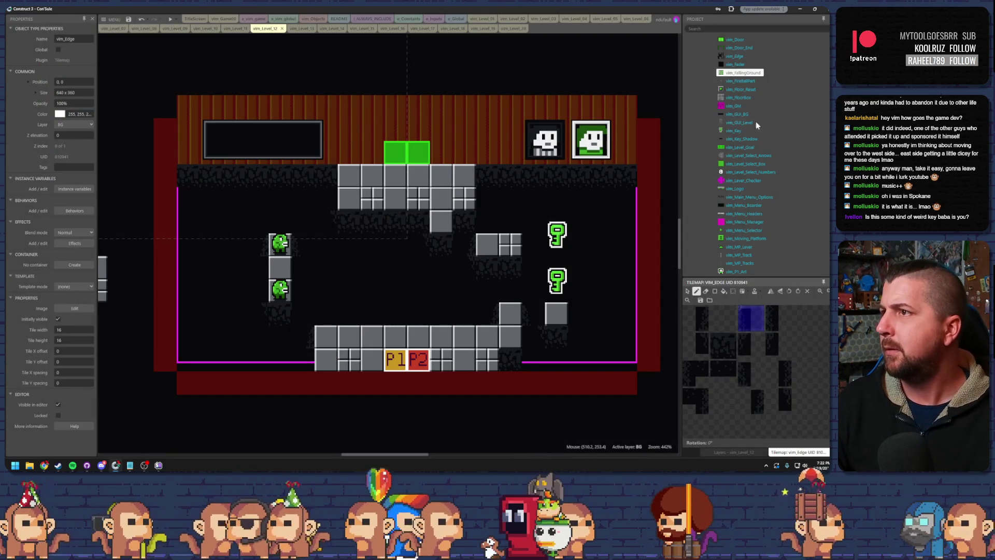
pyautogui.doubleClick(733, 57)
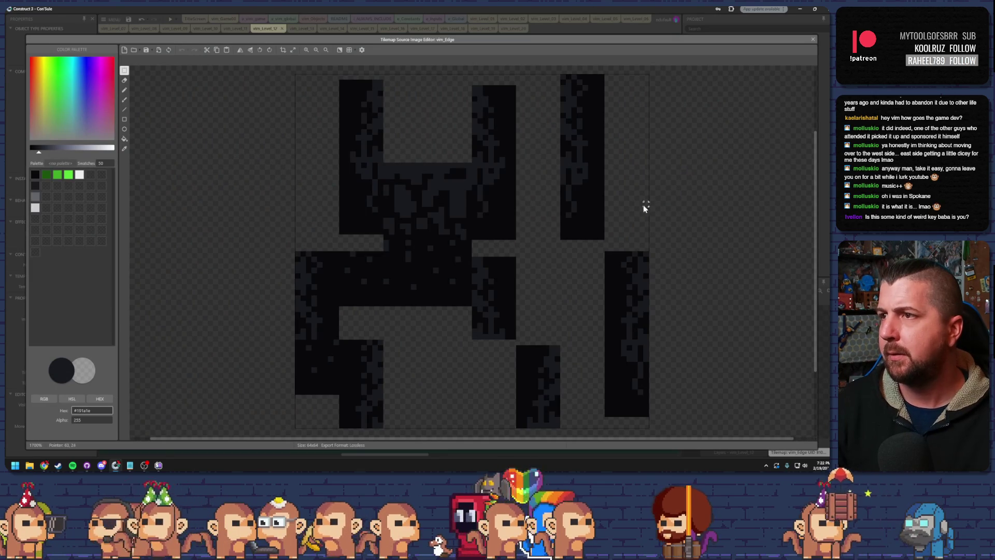
# Step: Paste a copied tile piece into the tileset image, reposition it, then undo the paste
pyautogui.click(633, 164)
pyautogui.hotkey('ctrl', 'v')
pyautogui.moveTo(505, 228)
pyautogui.mouseDown()
pyautogui.moveTo(582, 215)
pyautogui.moveTo(551, 229)
pyautogui.moveTo(558, 234)
pyautogui.mouseUp()
pyautogui.click(578, 312)
pyautogui.hotkey('ctrl', 'z')
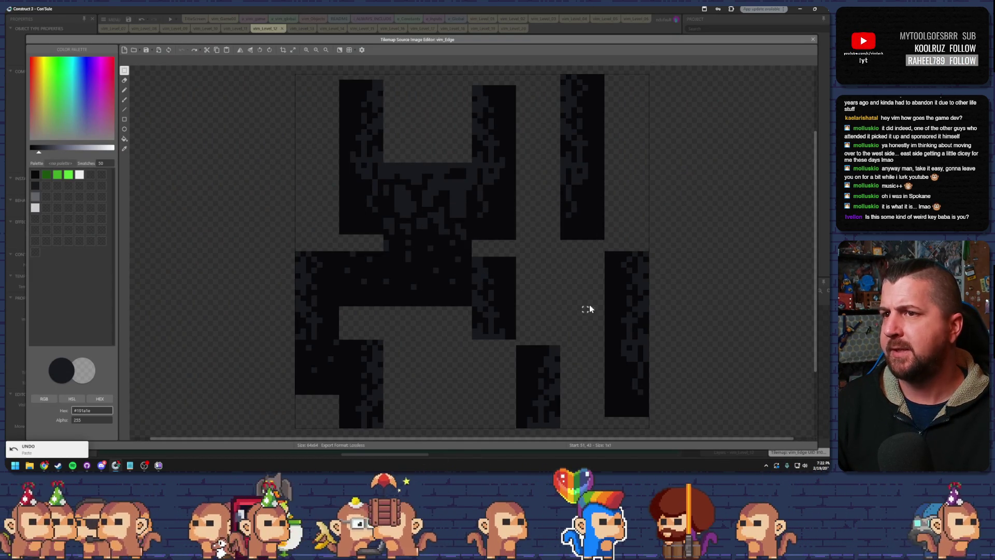
pyautogui.scroll(-2, 584, 304)
pyautogui.scroll(2, 582, 302)
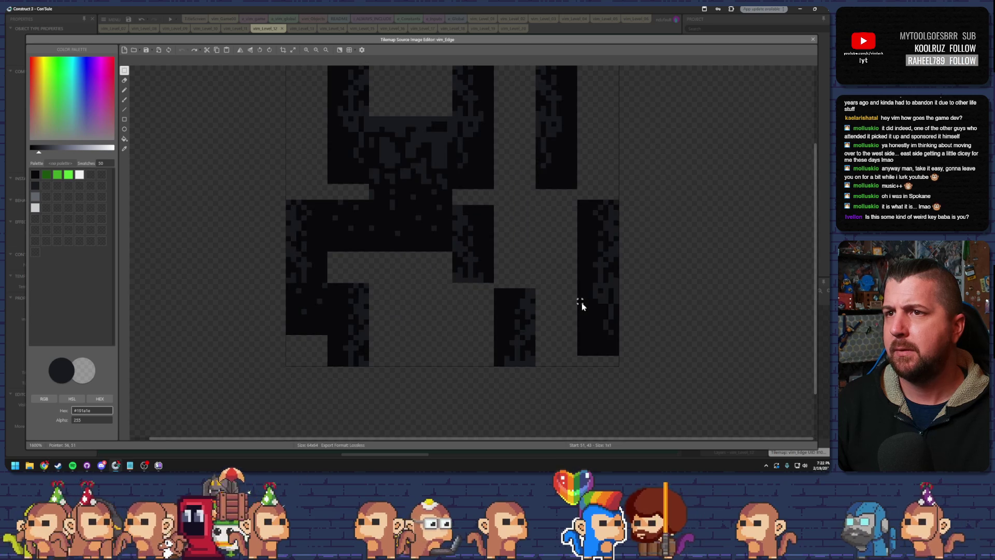
pyautogui.scroll(-2, 576, 303)
pyautogui.scroll(2, 574, 304)
# Step: Marquee tile-sized areas of the shadow image, zoom out, and bring up Resize Image Canvas
pyautogui.moveTo(250, 87); pyautogui.dragTo(406, 252)
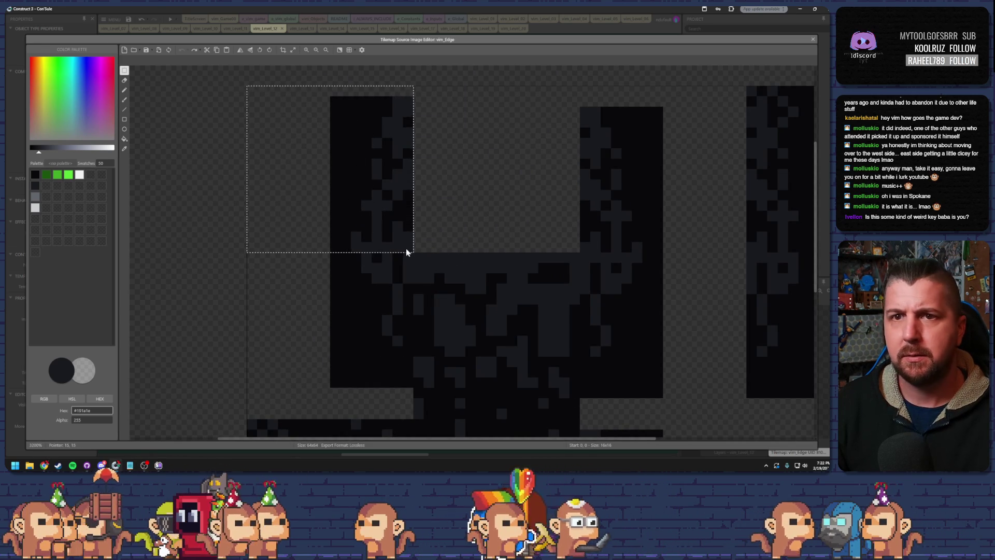
pyautogui.moveTo(406, 252); pyautogui.dragTo(420, 264)
pyautogui.moveTo(415, 94)
pyautogui.mouseDown()
pyautogui.moveTo(492, 209)
pyautogui.moveTo(573, 255)
pyautogui.mouseUp()
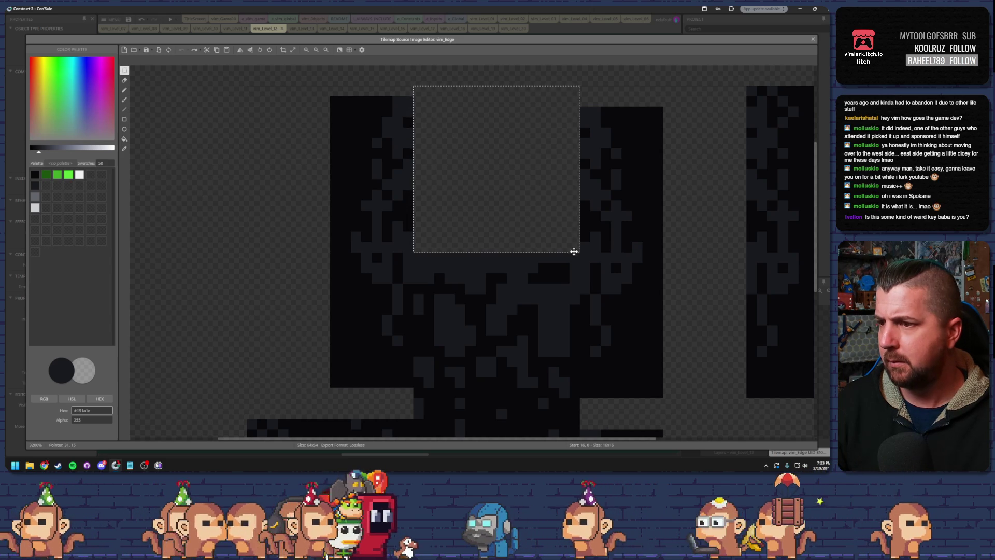
pyautogui.scroll(-2, 524, 204)
pyautogui.click(514, 203)
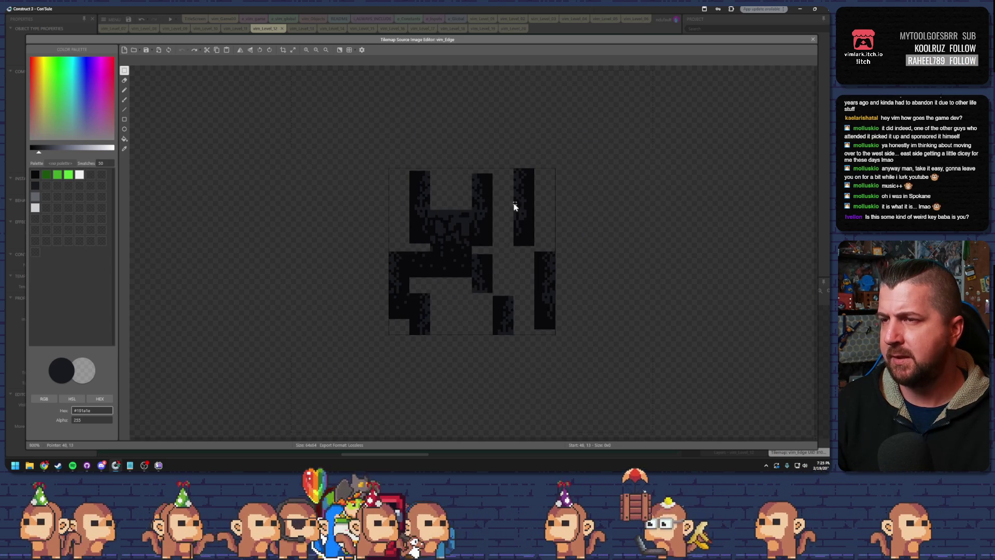
pyautogui.click(293, 49)
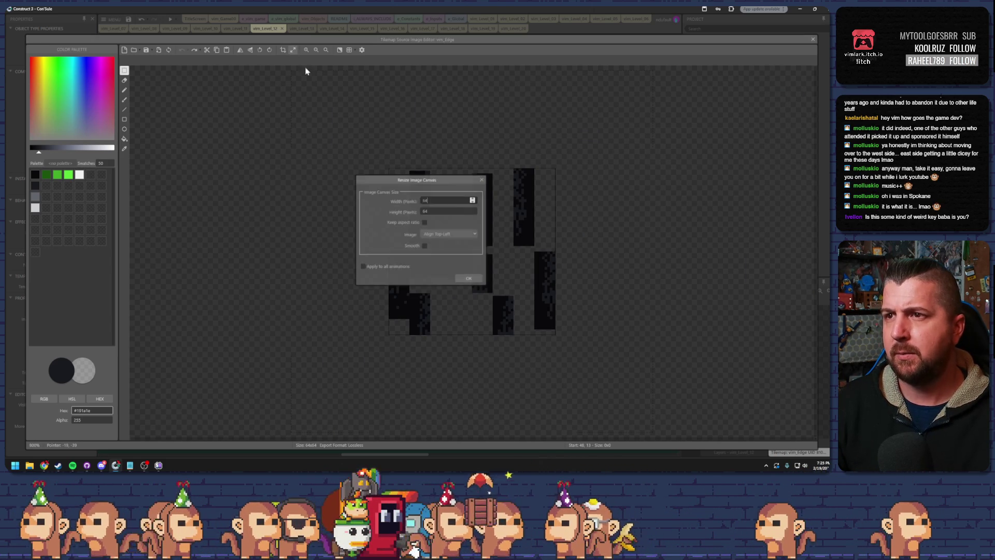
# Step: Resize the vim_Edge tileset canvas to 80 × 80 pixels with Top-Left alignment
pyautogui.click(449, 234)
pyautogui.click(445, 234)
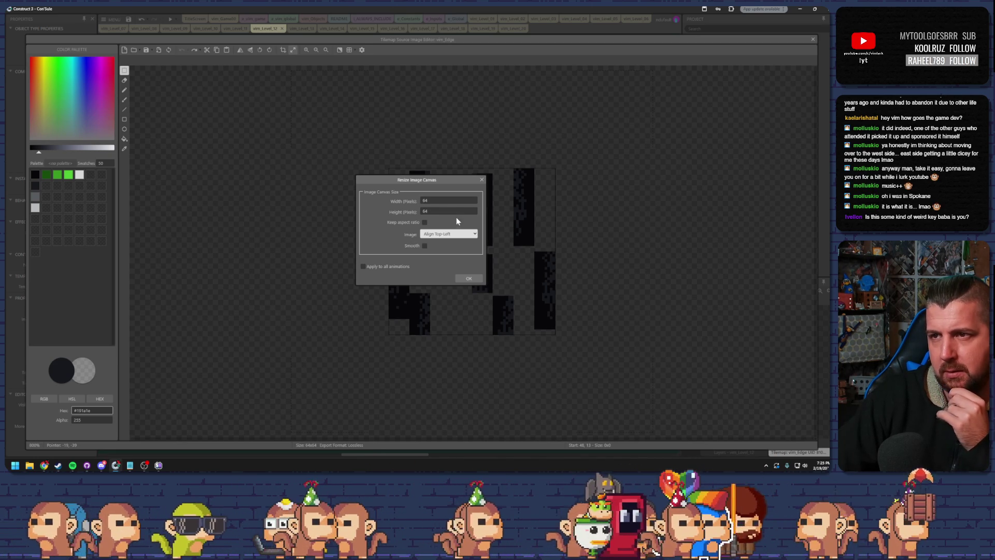
pyautogui.doubleClick(434, 200)
pyautogui.write('72')
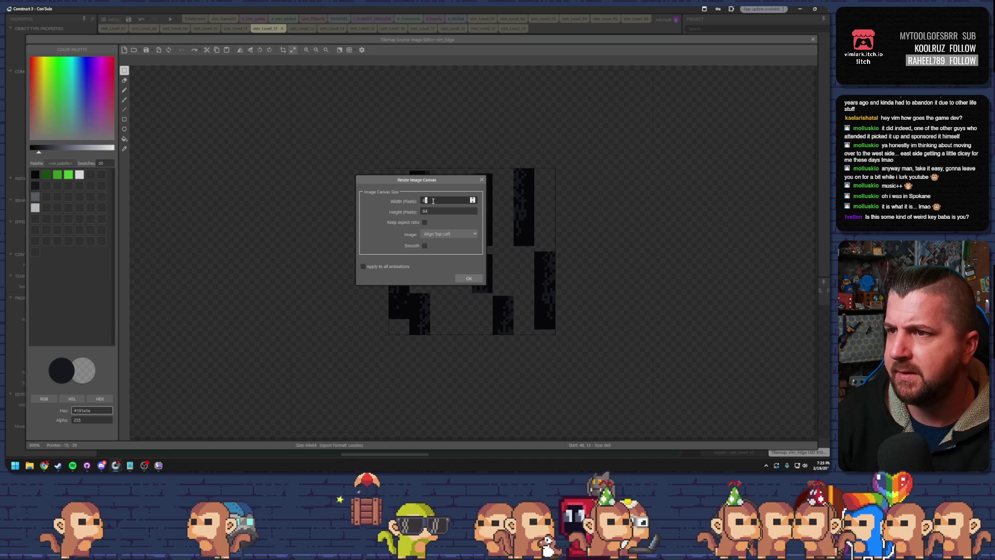
pyautogui.hotkey('ctrl', 'a')
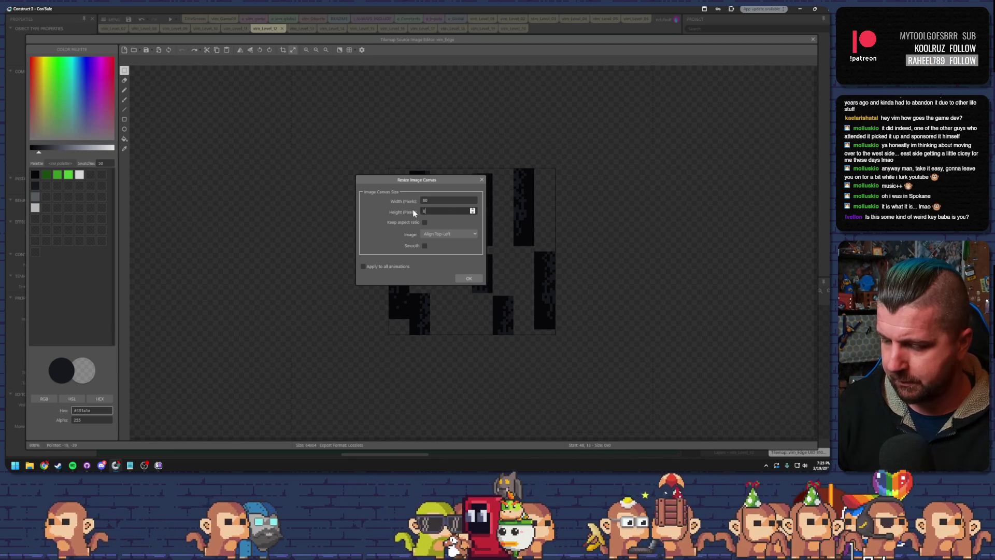
pyautogui.write('0')
pyautogui.click(469, 280)
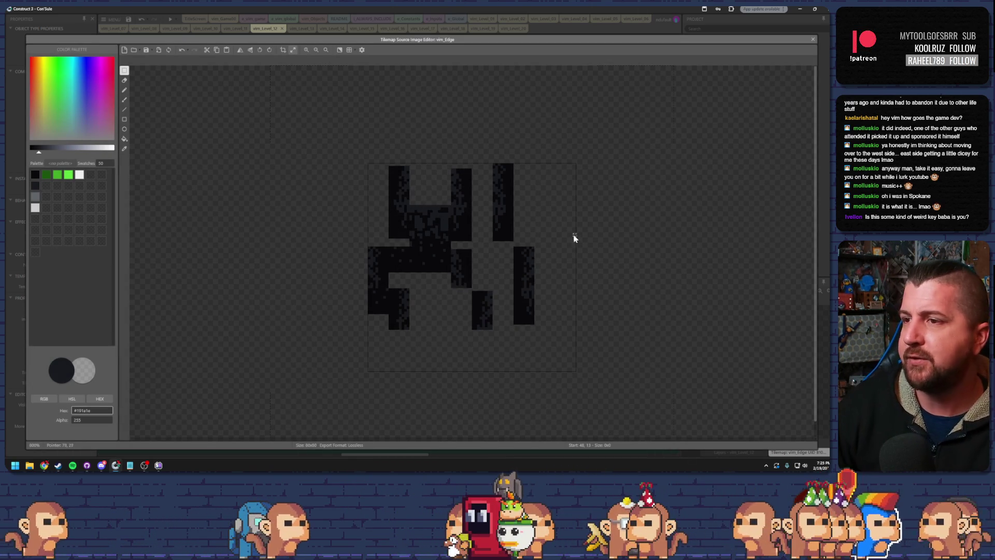
# Step: Paste the shadow tile into the new top-right space, nudge a tall piece up one pixel, and close the editor
pyautogui.hotkey('ctrl', 'v')
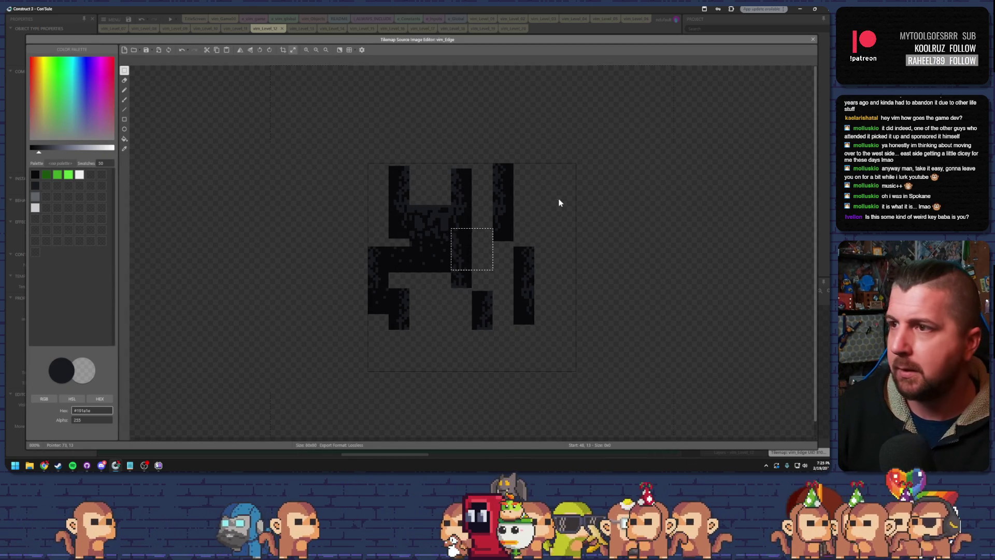
pyautogui.moveTo(481, 245)
pyautogui.mouseDown()
pyautogui.moveTo(506, 244)
pyautogui.moveTo(562, 200)
pyautogui.moveTo(552, 186)
pyautogui.mouseUp()
pyautogui.click(559, 222)
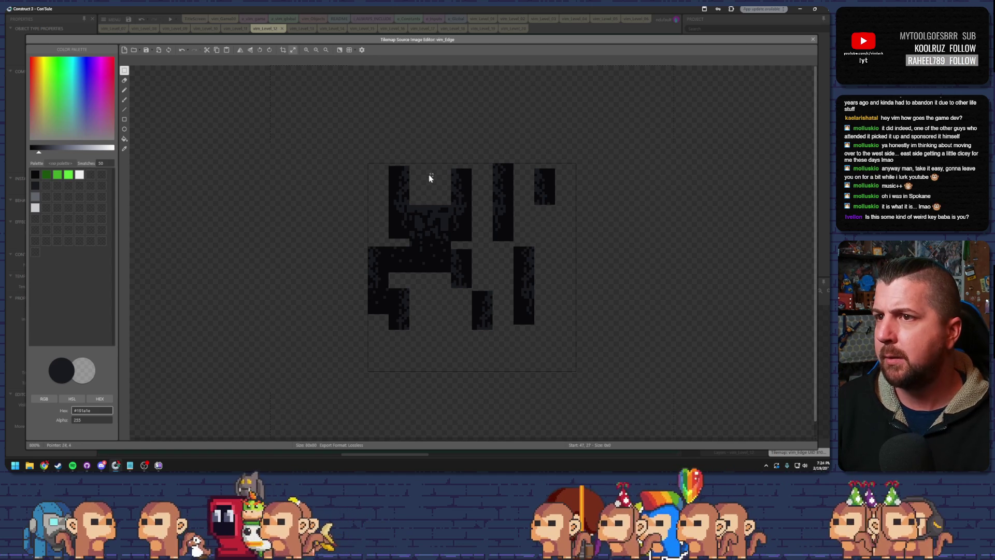
pyautogui.moveTo(409, 167); pyautogui.dragTo(397, 190)
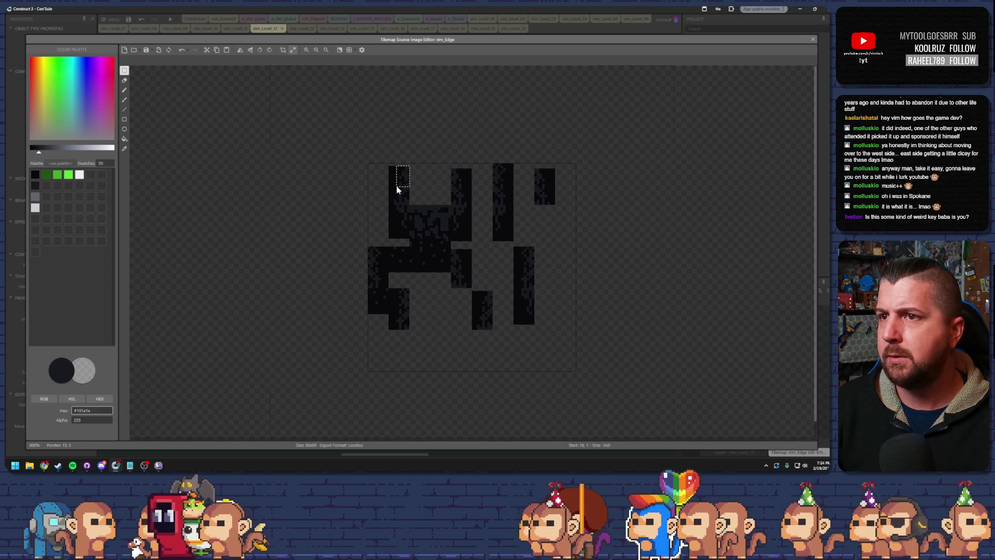
pyautogui.moveTo(482, 269)
pyautogui.mouseDown()
pyautogui.moveTo(465, 233)
pyautogui.moveTo(516, 236)
pyautogui.moveTo(564, 203)
pyautogui.moveTo(563, 191)
pyautogui.mouseUp()
pyautogui.press('Up')
pyautogui.click(813, 40)
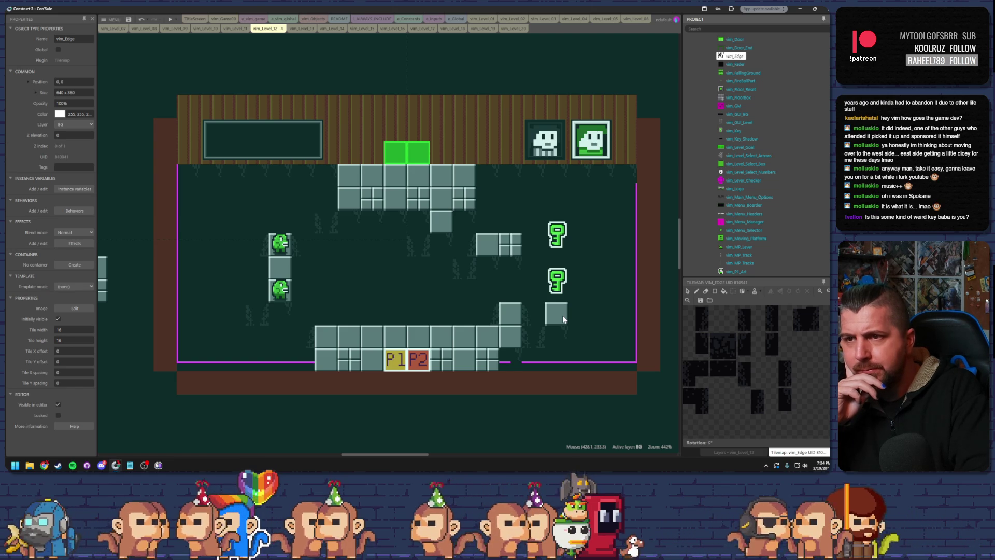
# Step: Undo to restore the edge shadows beneath level 12's blocks, then launch a preview
pyautogui.hotkey('ctrl', 'z')
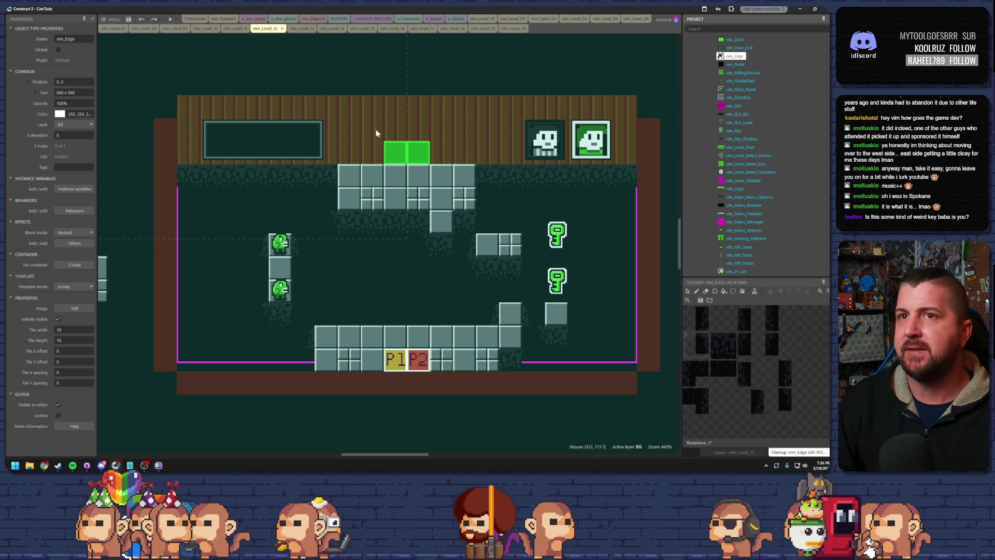
pyautogui.click(169, 20)
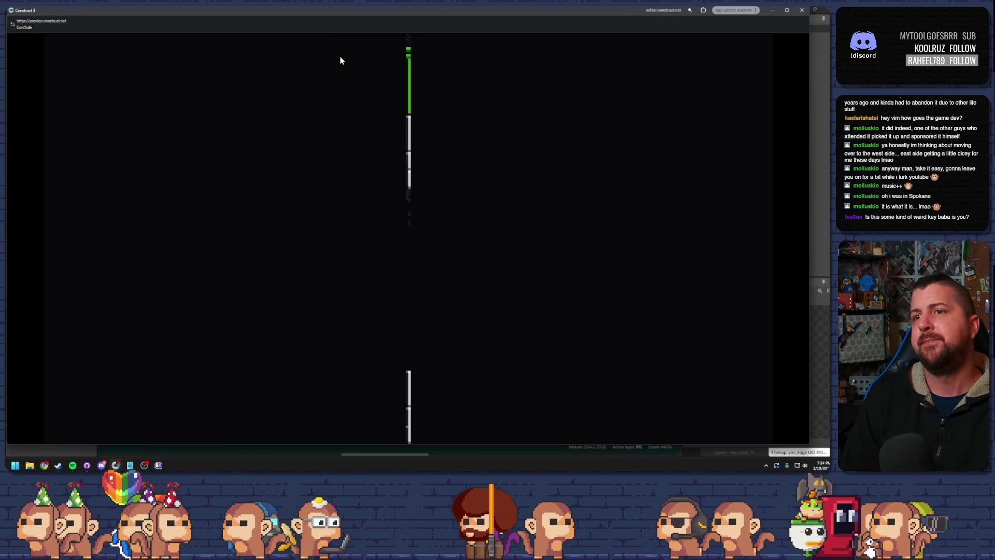
pyautogui.press('Left')
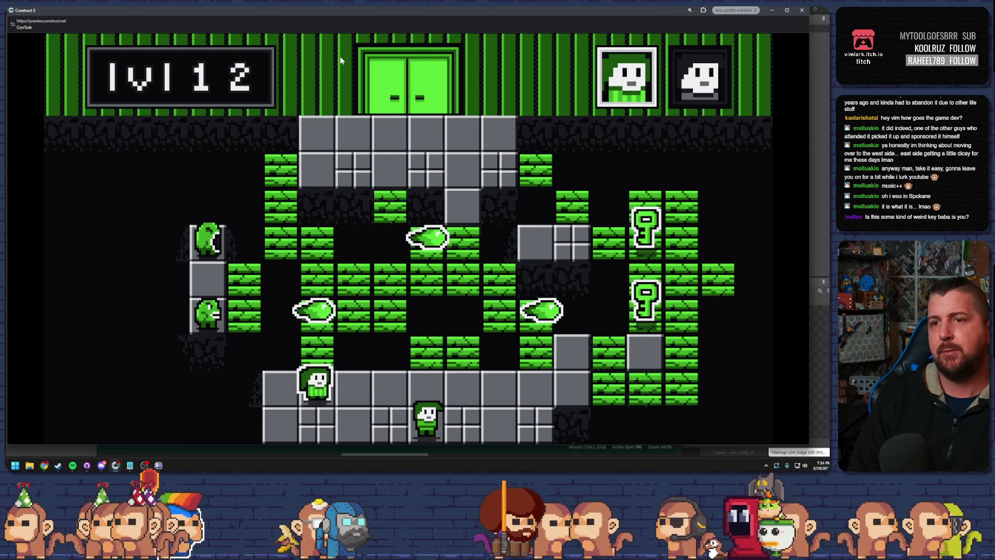
pyautogui.press('Up')
pyautogui.press('Left')
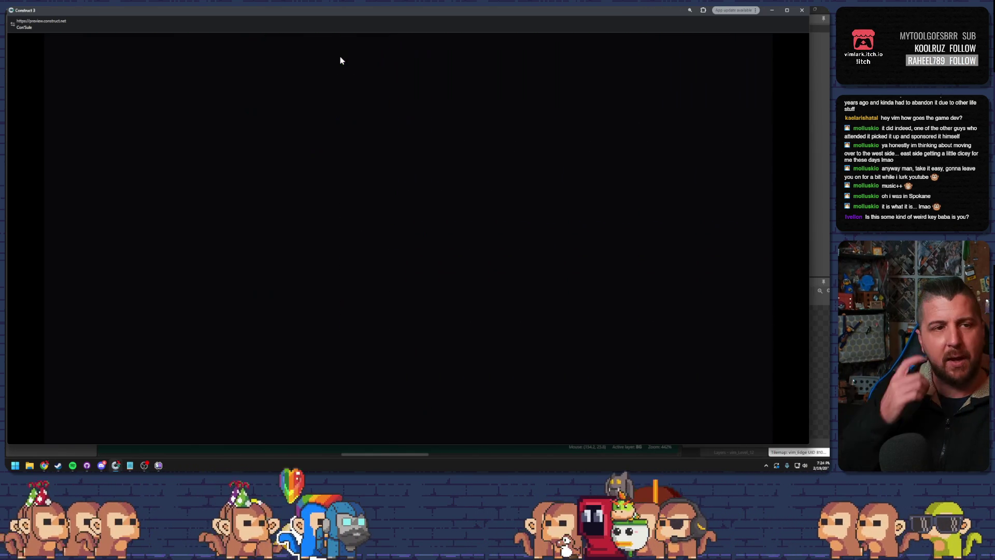
pyautogui.press('Up')
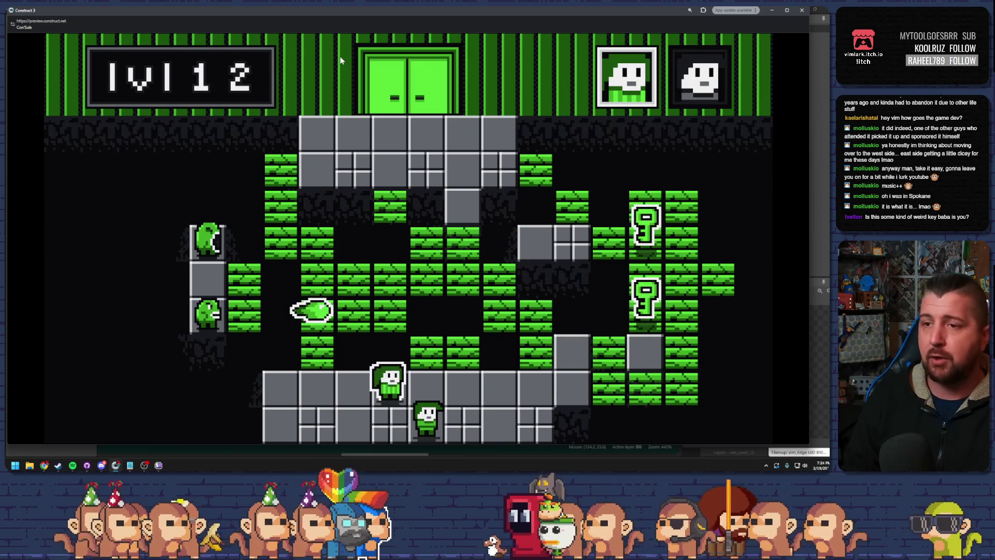
pyautogui.press('Right')
pyautogui.press('Right')
pyautogui.press('Right')
pyautogui.press('Right')
pyautogui.press('Right')
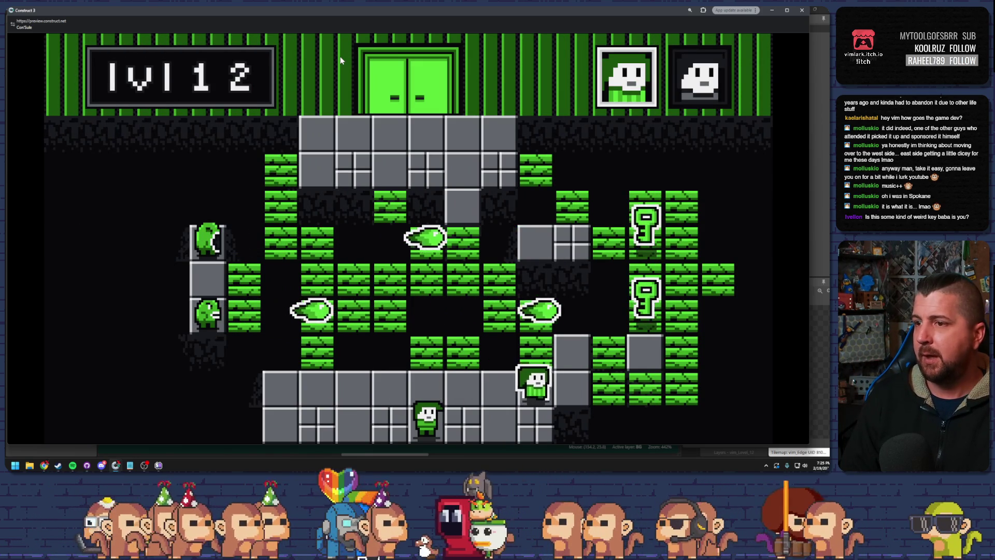
pyautogui.press('Up')
pyautogui.press('Right')
pyautogui.press('Right')
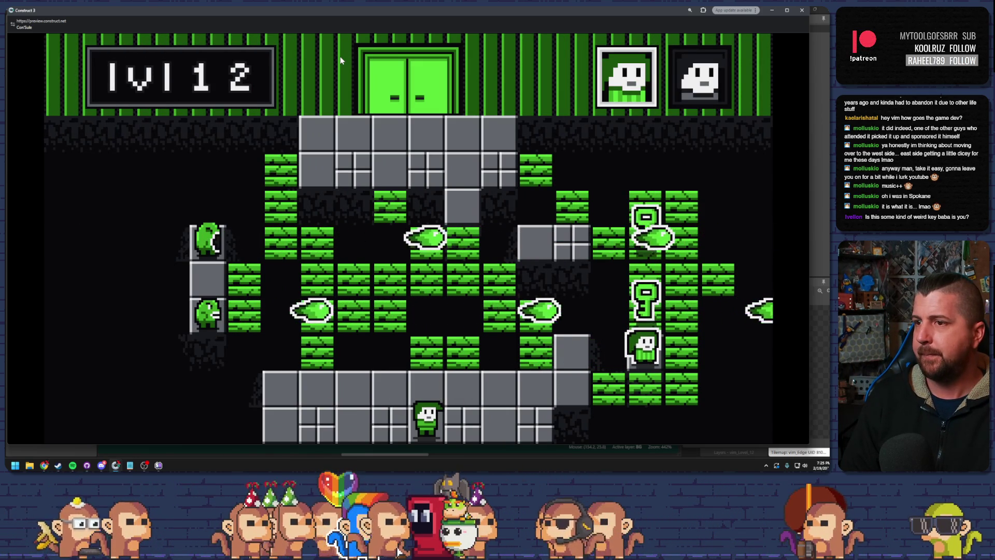
pyautogui.press('Up')
pyautogui.press('Up')
pyautogui.press('Up')
pyautogui.press('Up')
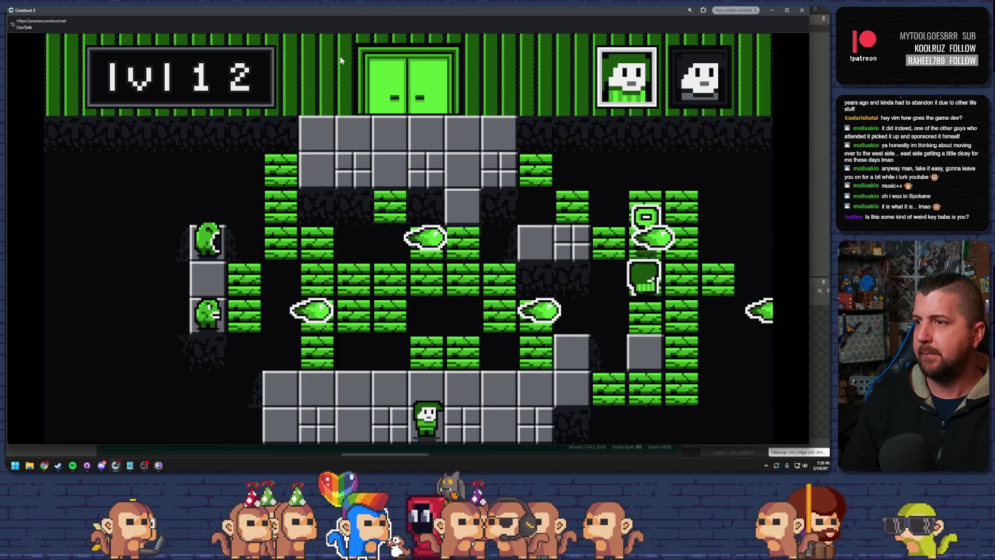
pyautogui.press('Right')
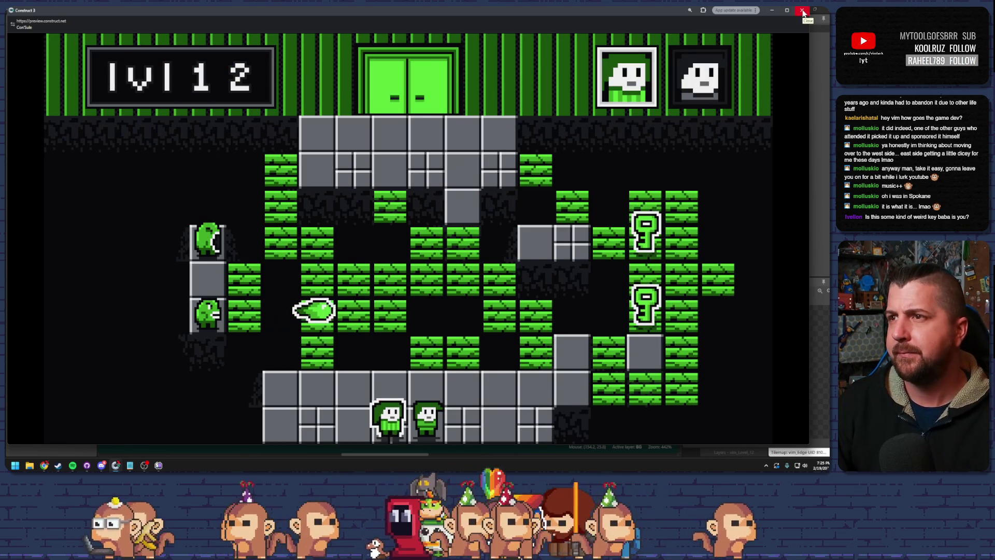
pyautogui.click(803, 12)
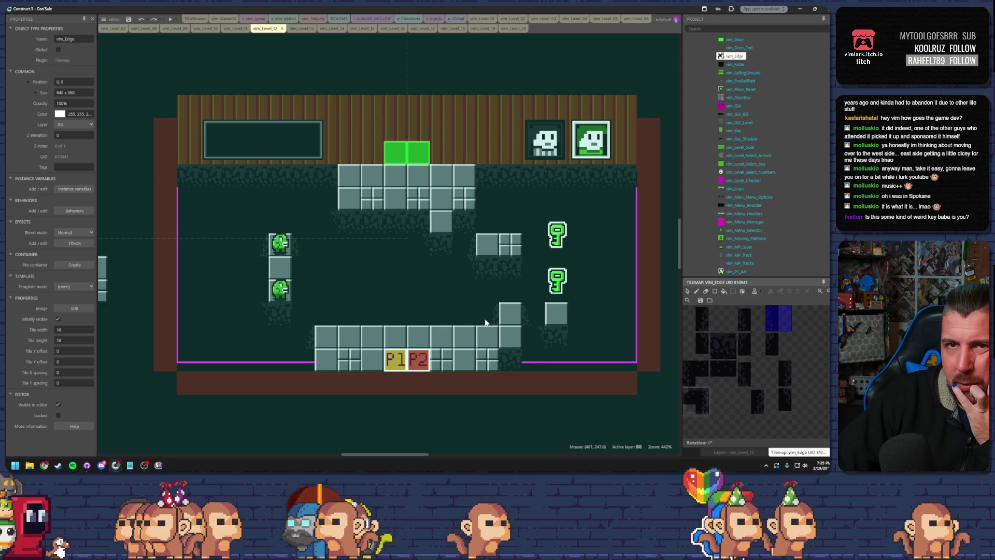
# Step: Choose the eraser and a different vim_Edge tile, then preview level 12 and close it
pyautogui.click(705, 291)
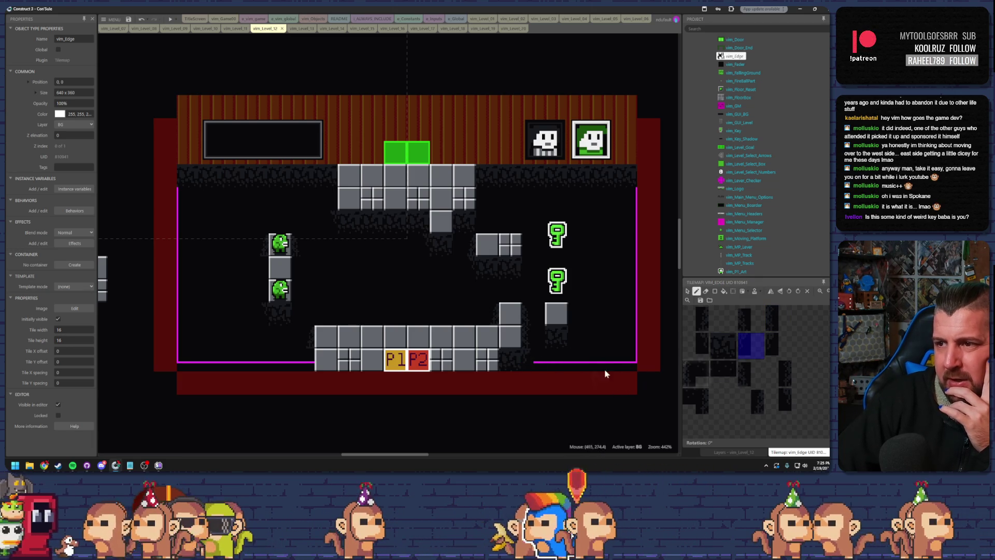
pyautogui.click(745, 328)
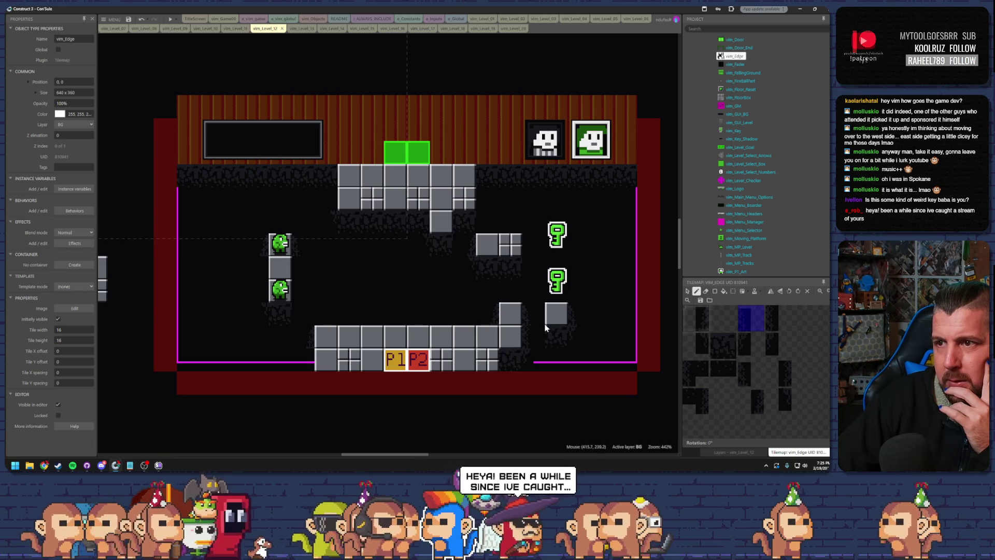
pyautogui.click(170, 20)
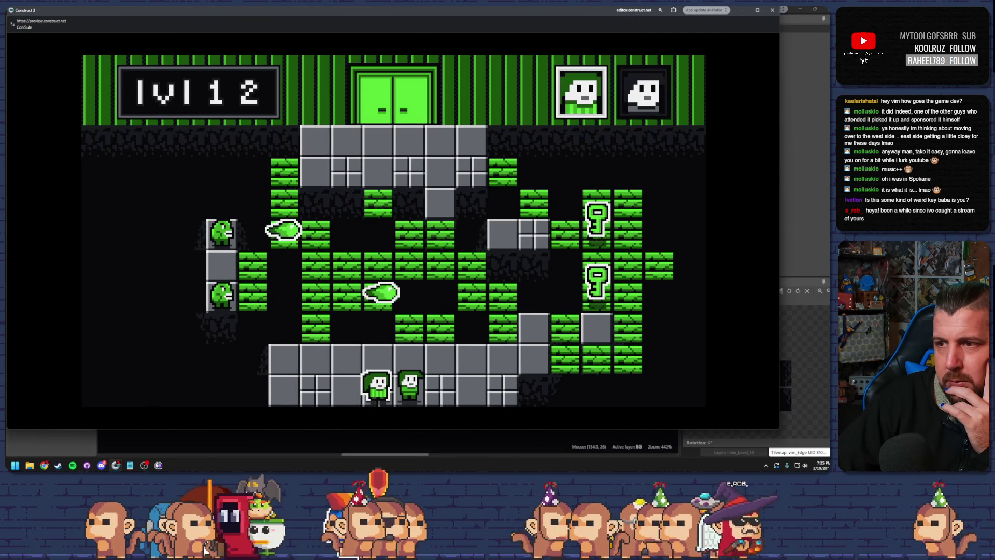
pyautogui.click(772, 11)
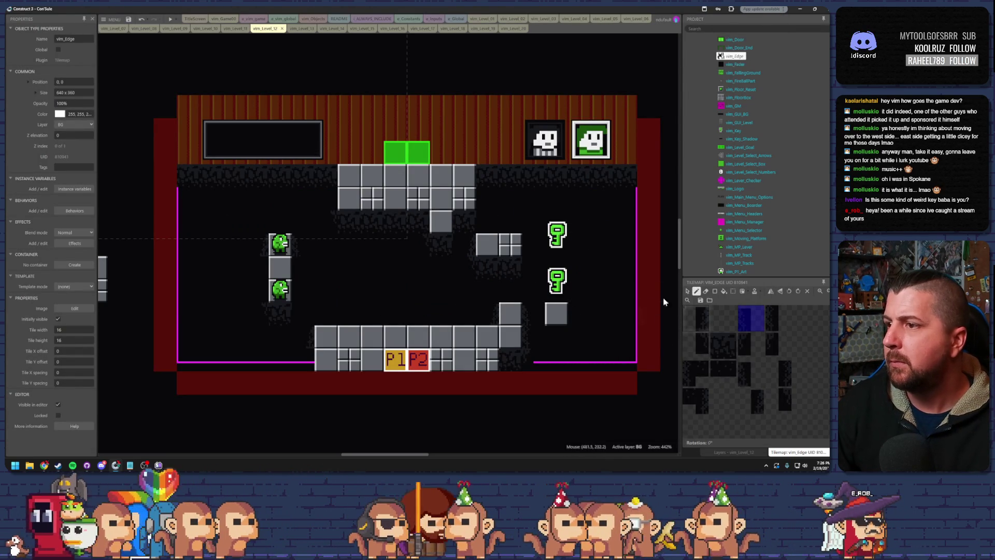
# Step: On the StoneFloor layer, move the right-side grey floor block one cell right
pyautogui.click(687, 292)
pyautogui.click(727, 452)
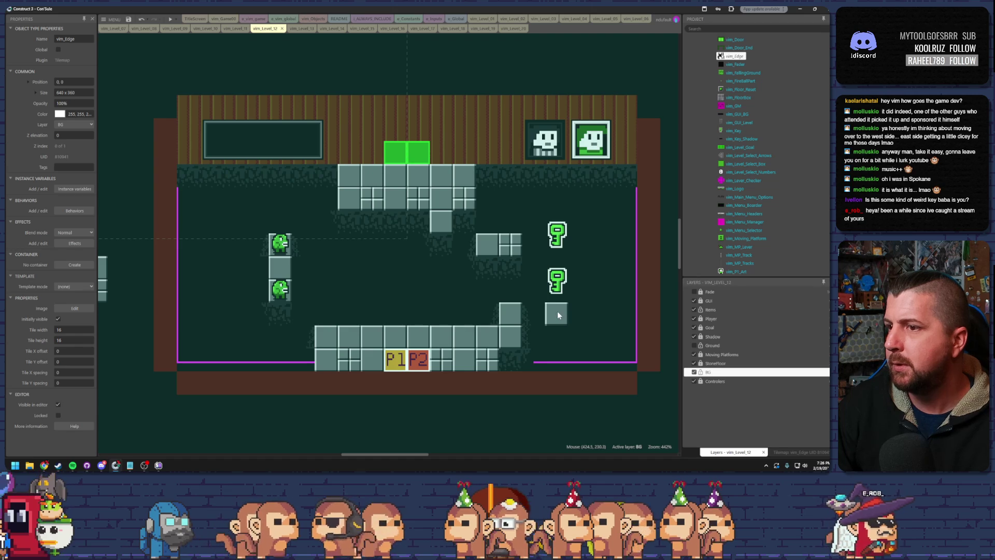
pyautogui.click(715, 354)
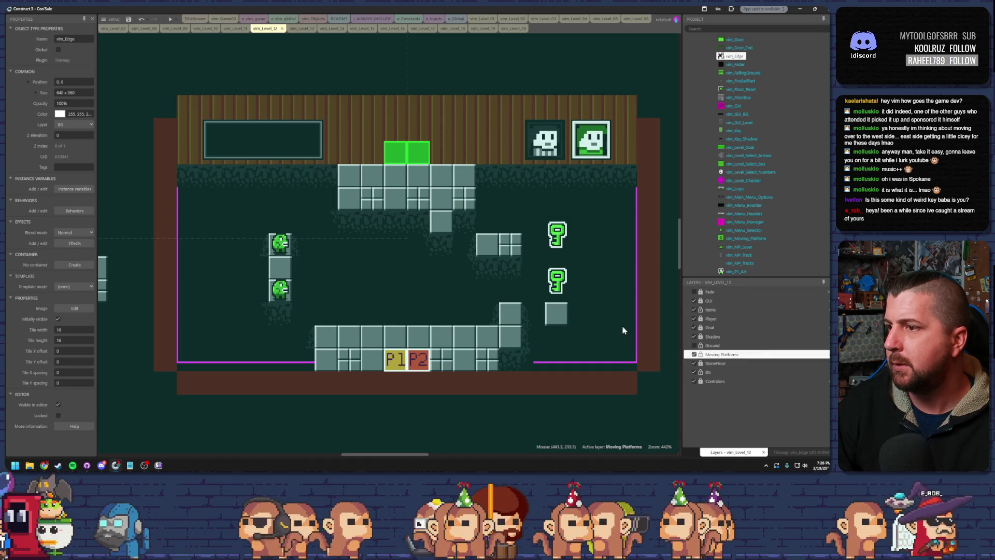
pyautogui.click(712, 364)
pyautogui.click(555, 312)
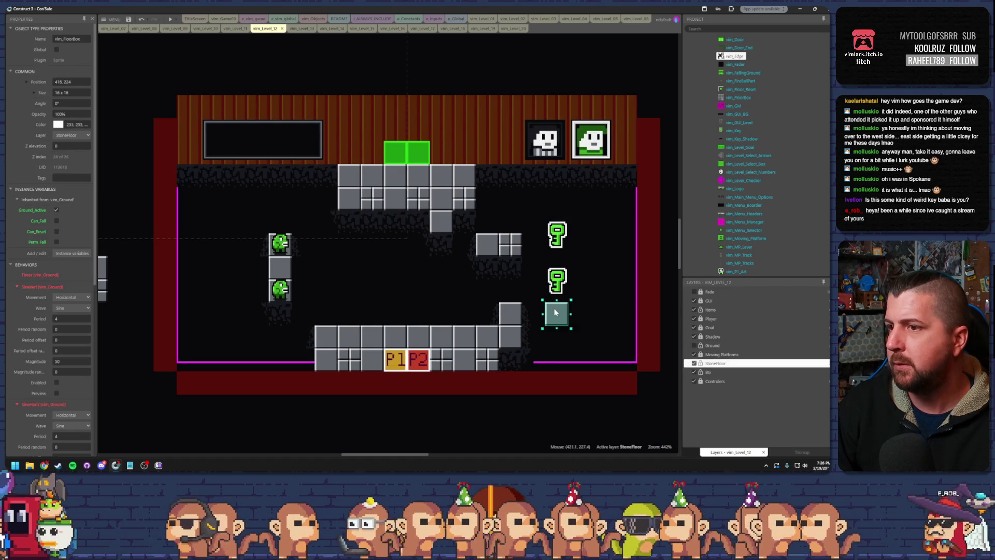
pyautogui.moveTo(558, 322); pyautogui.dragTo(571, 322)
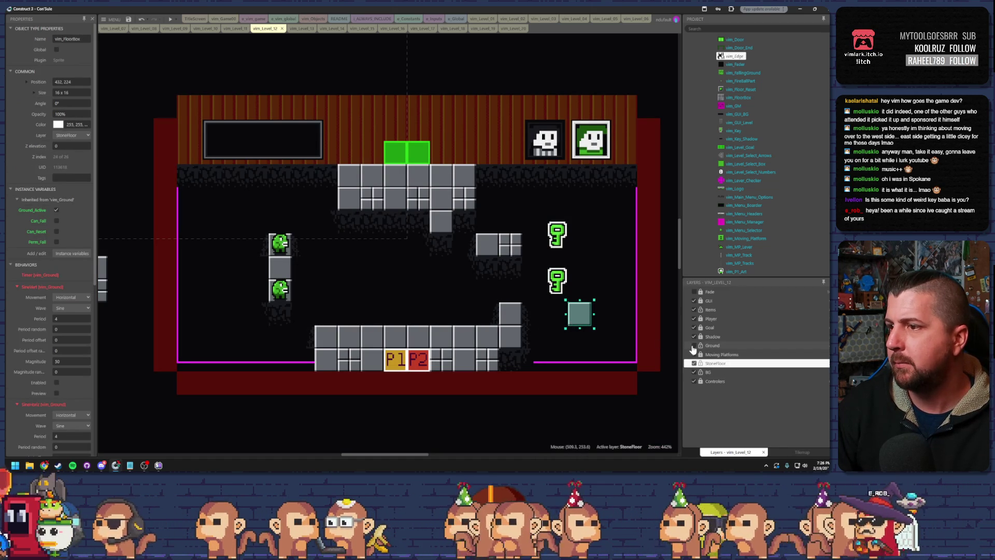
# Step: Show the Ground layer and shift the falling green block one cell left to 416,224
pyautogui.click(694, 346)
pyautogui.click(694, 345)
pyautogui.click(578, 314)
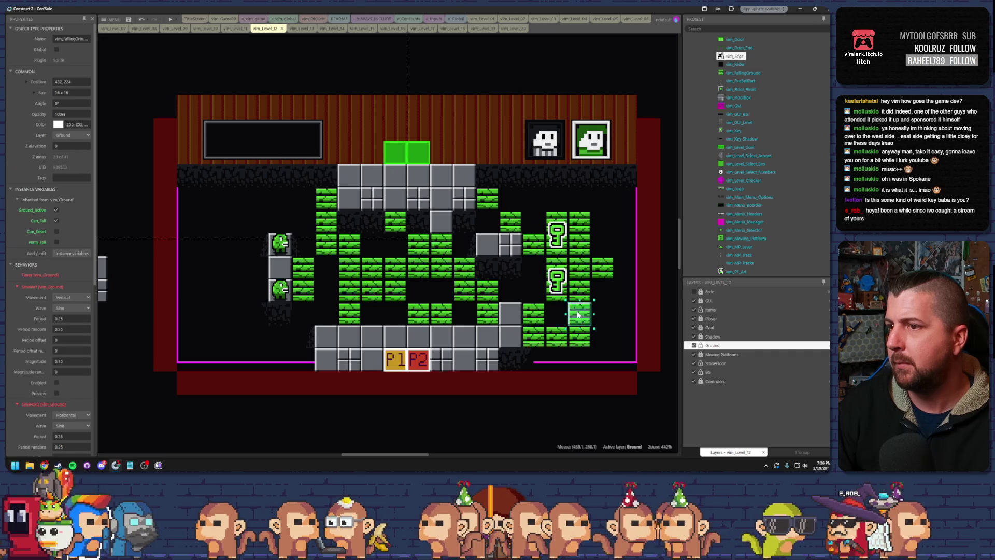
pyautogui.moveTo(578, 316); pyautogui.dragTo(558, 318)
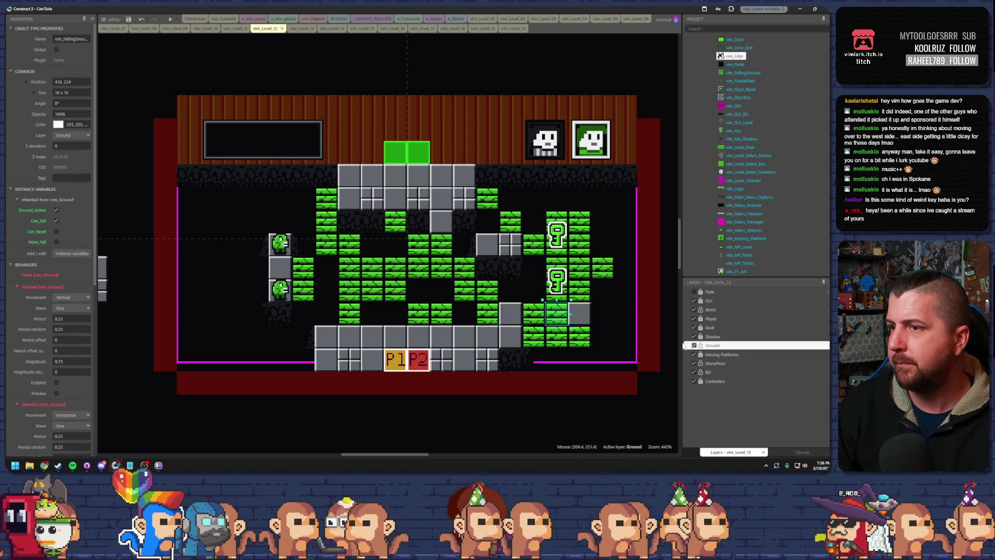
pyautogui.click(720, 346)
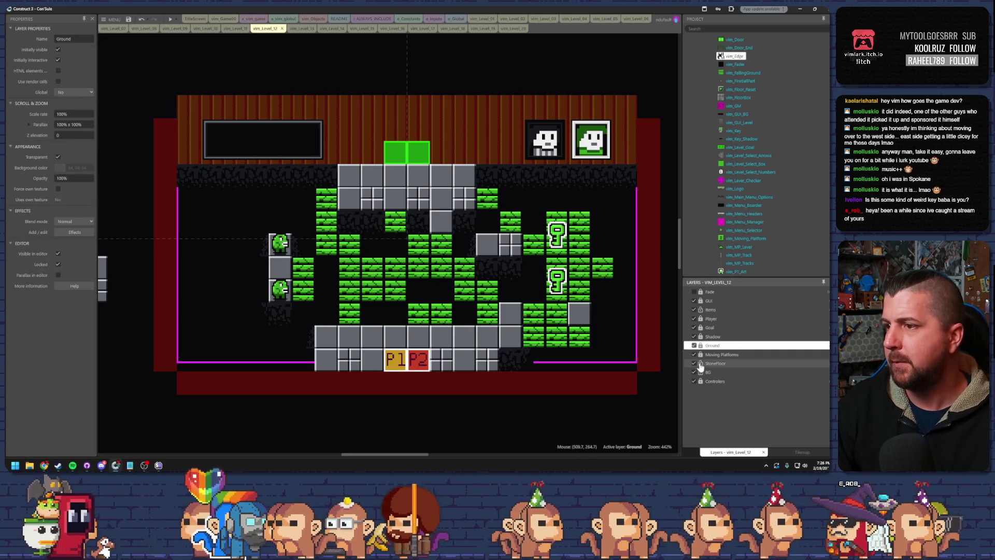
# Step: Preview level 12 with F5, walk the player right, break the bricks and collect the key
pyautogui.press('F5')
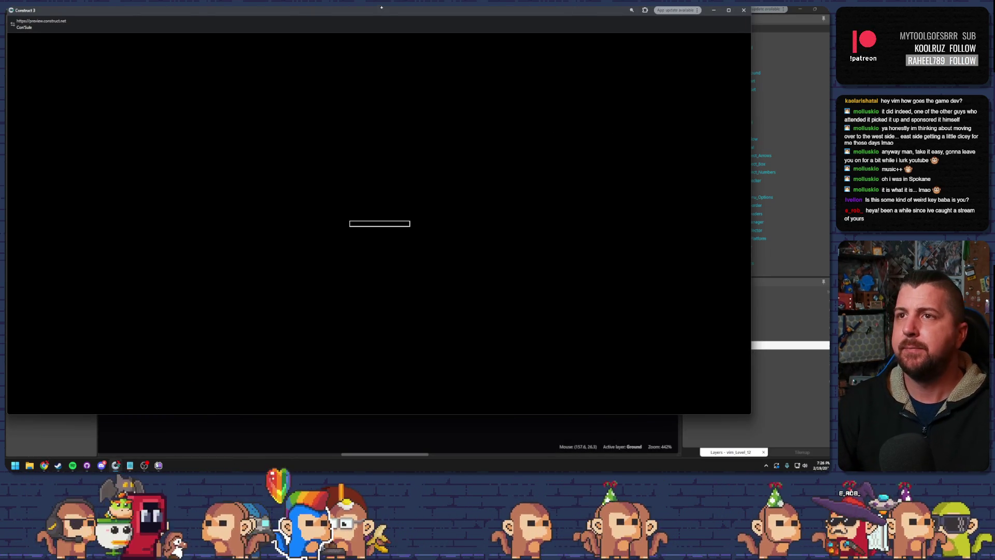
pyautogui.press('Right')
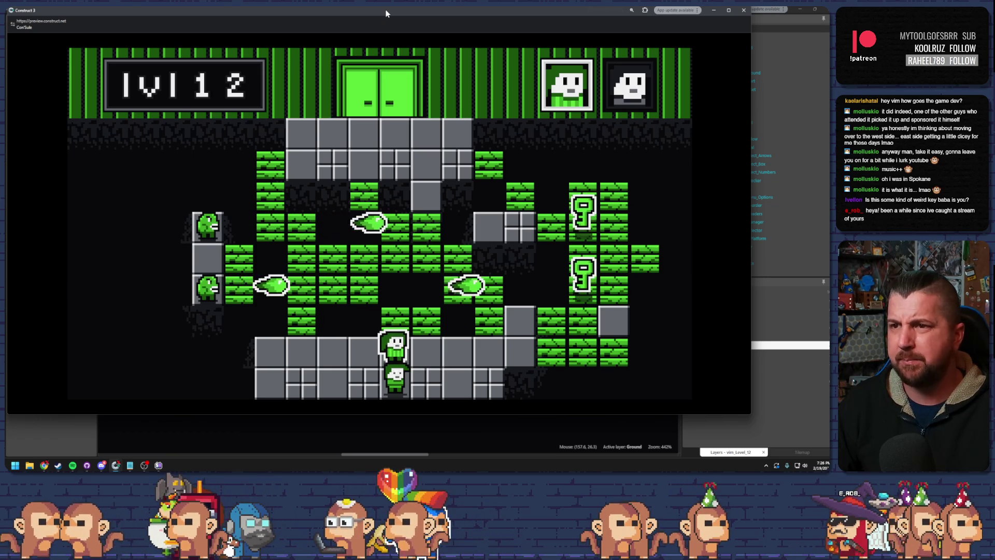
pyautogui.press('Right')
pyautogui.press('Right')
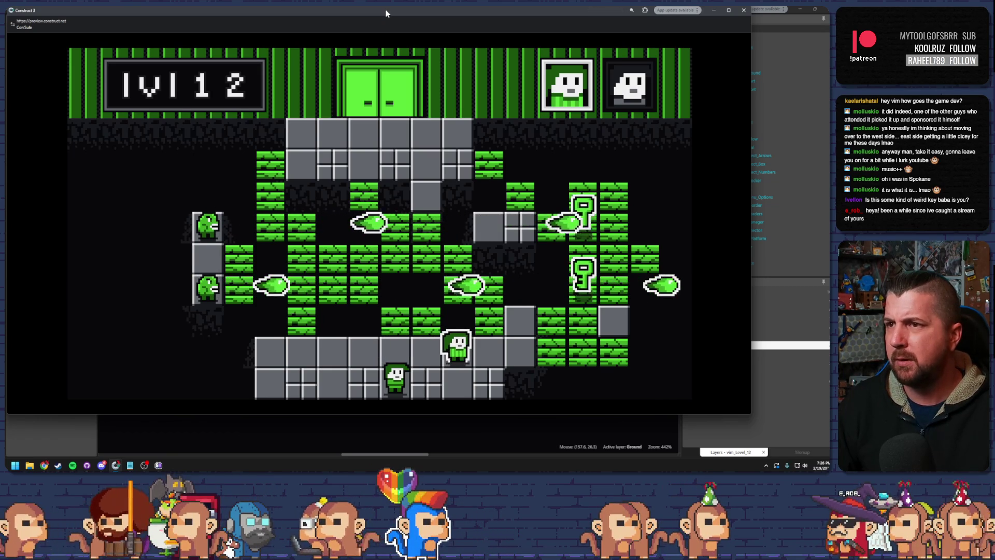
pyautogui.press('Right')
pyautogui.press('Right')
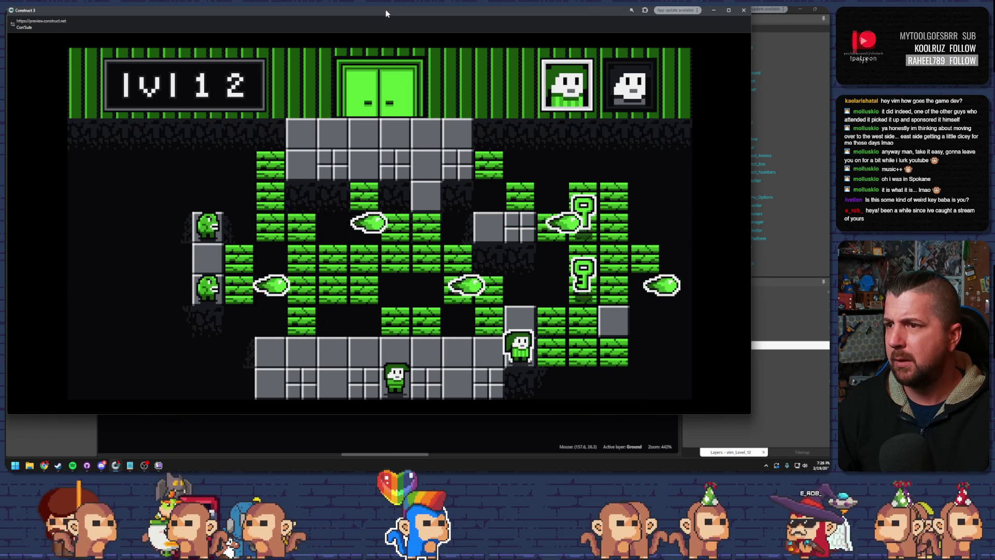
pyautogui.press('Right')
pyautogui.press('Right')
pyautogui.press('Right')
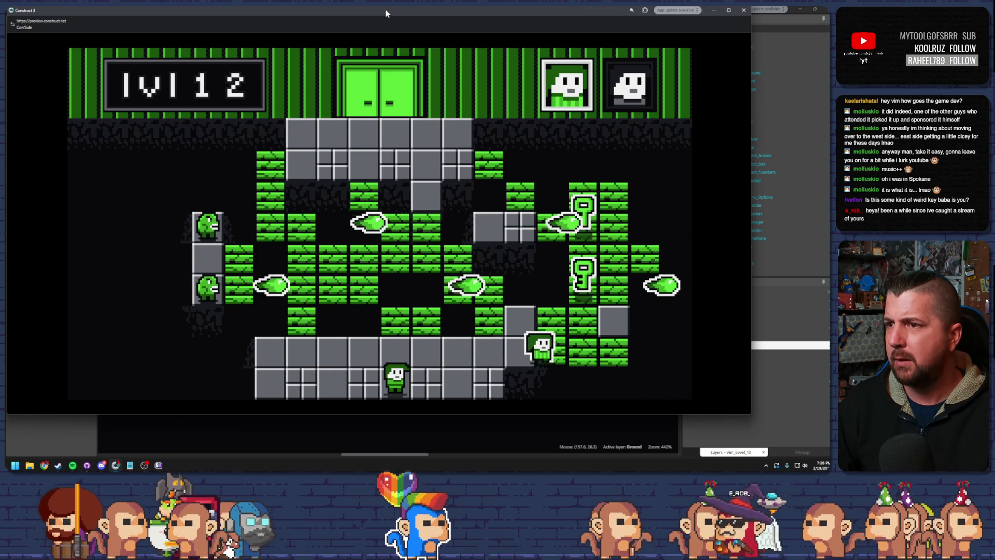
pyautogui.press('Up')
pyautogui.press('Down')
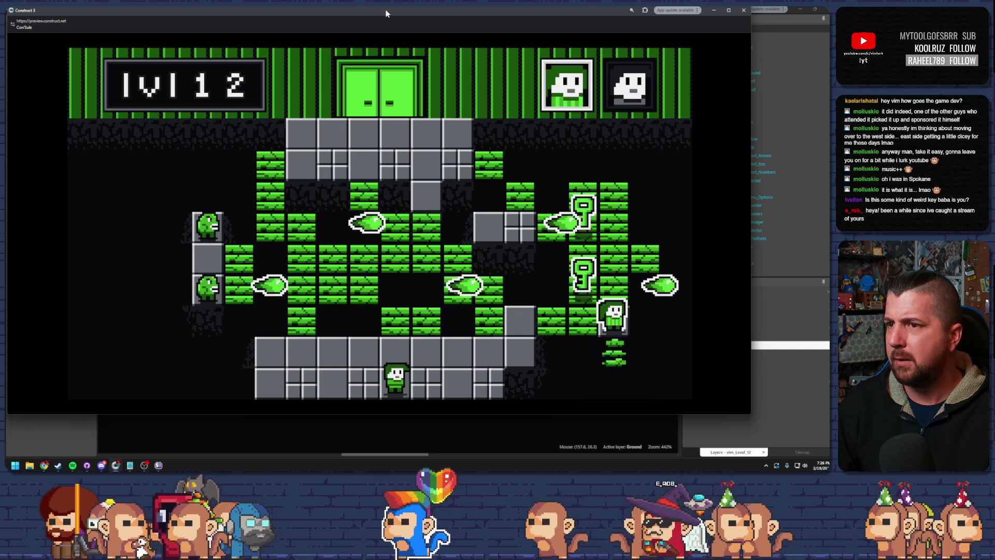
pyautogui.press('Up')
pyautogui.press('Up')
pyautogui.press('Up')
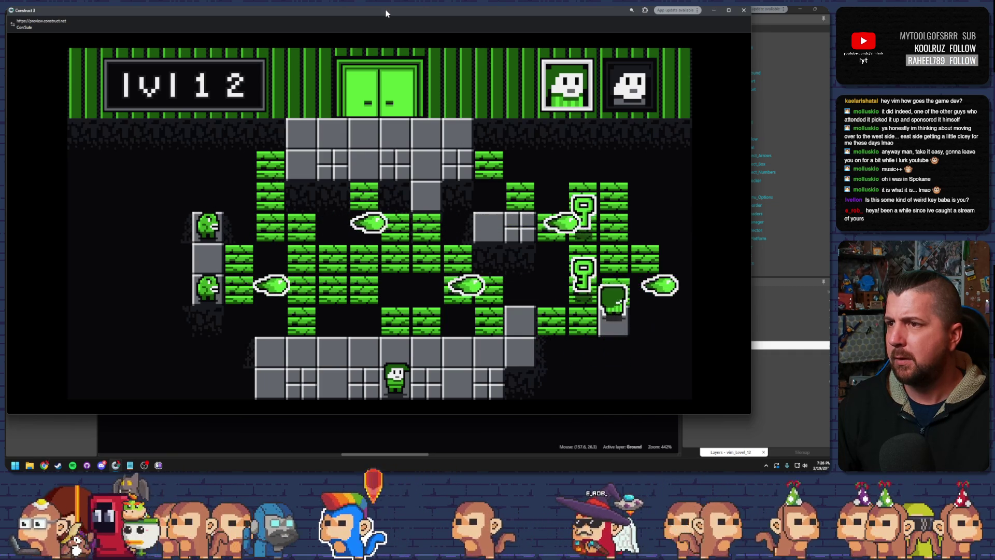
pyautogui.press('Left')
pyautogui.press('Down')
pyautogui.press('Down')
pyautogui.press('Down')
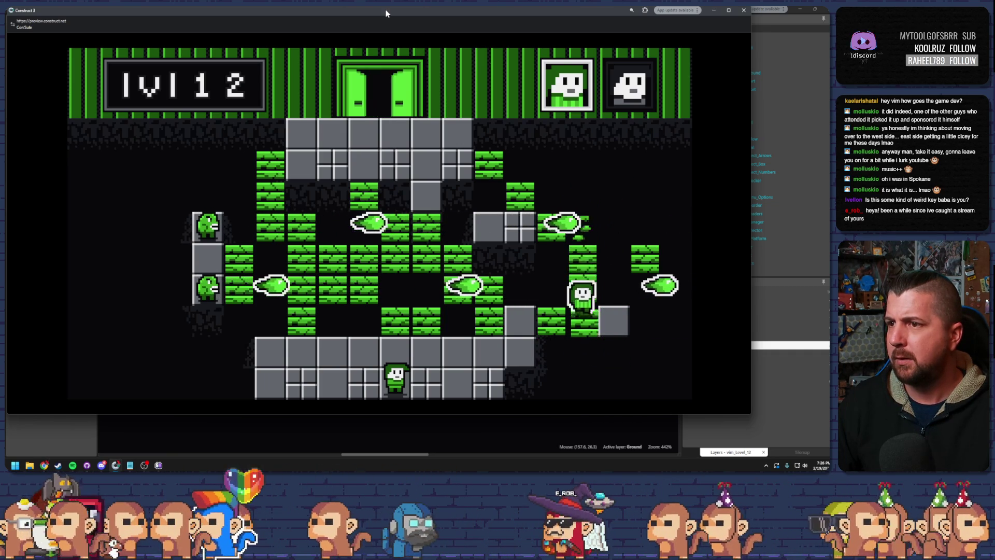
pyautogui.press('Left')
pyautogui.press('Left')
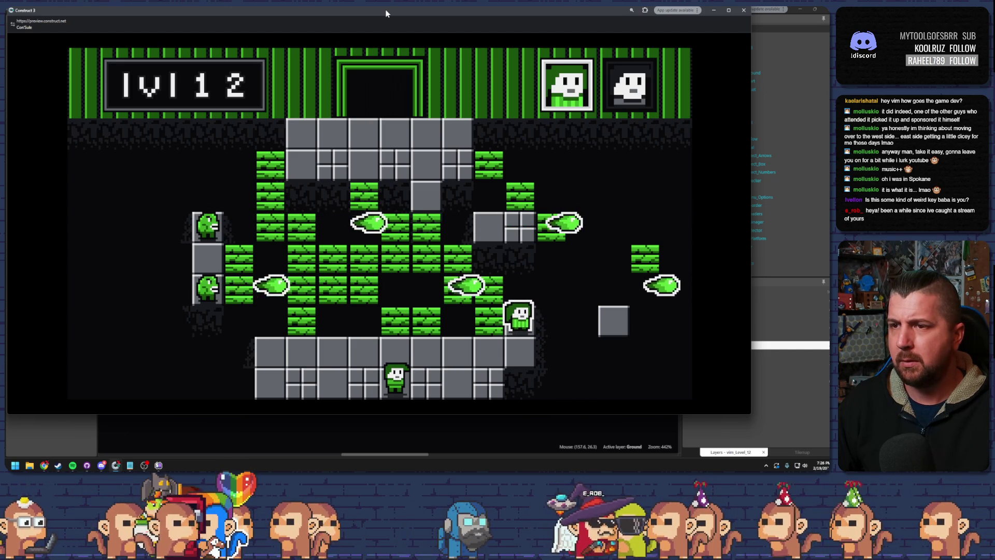
# Step: Steer both characters up through the wall gap and bricks, then close the preview
pyautogui.press('Left')
pyautogui.press('Up')
pyautogui.press('Left')
pyautogui.press('Up')
pyautogui.press('Left')
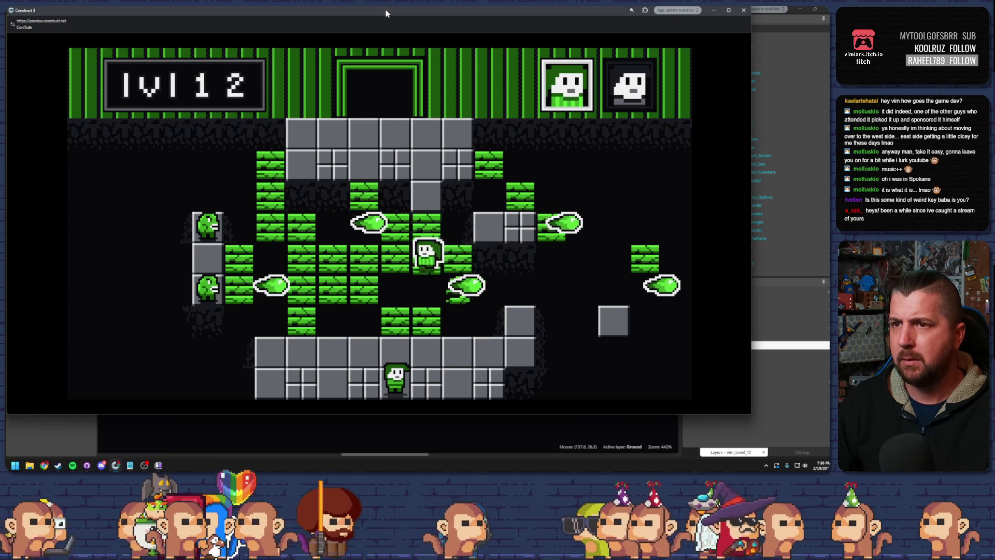
pyautogui.press('Left')
pyautogui.press('Up')
pyautogui.press('Right')
pyautogui.press('Up')
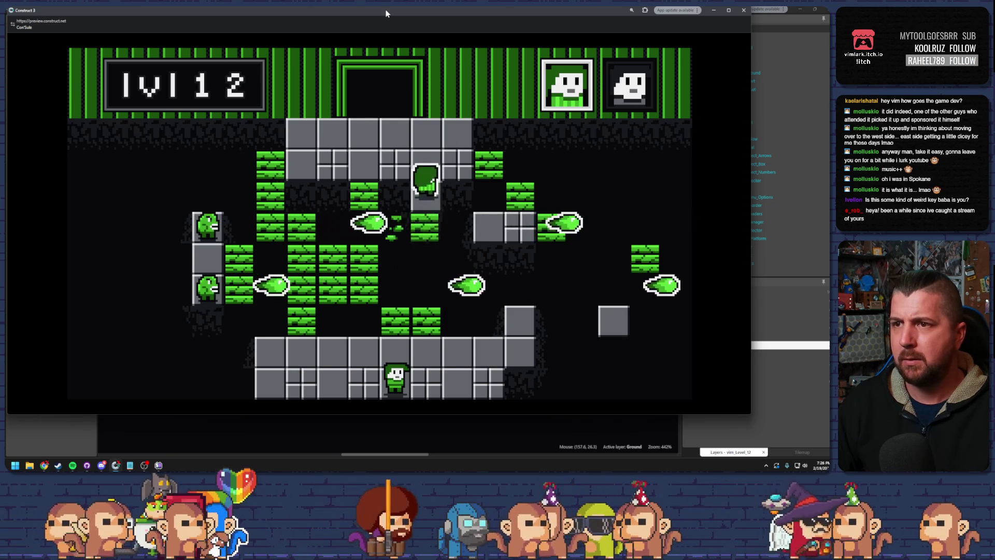
pyautogui.press('Left')
pyautogui.press('Left')
pyautogui.press('Left')
pyautogui.press('Left')
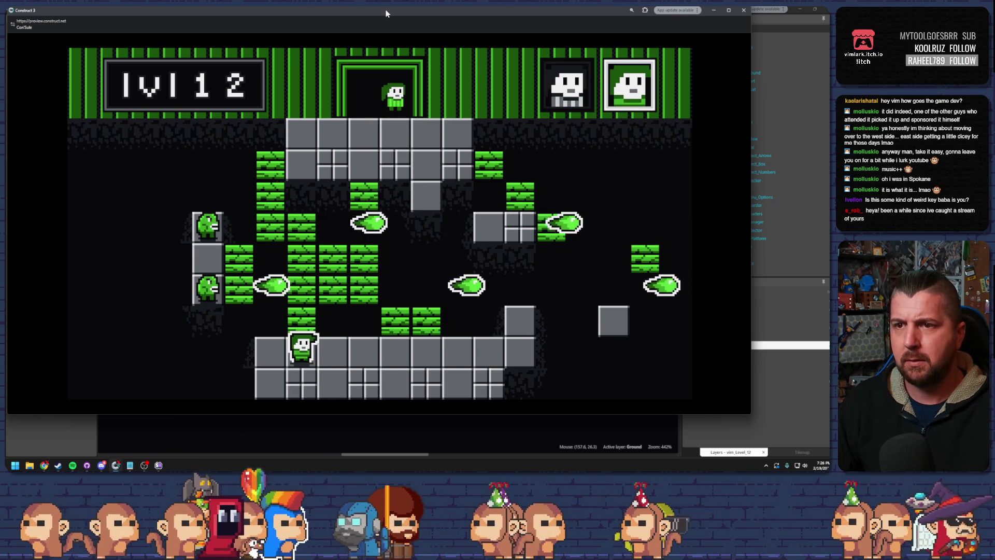
pyautogui.press('Up')
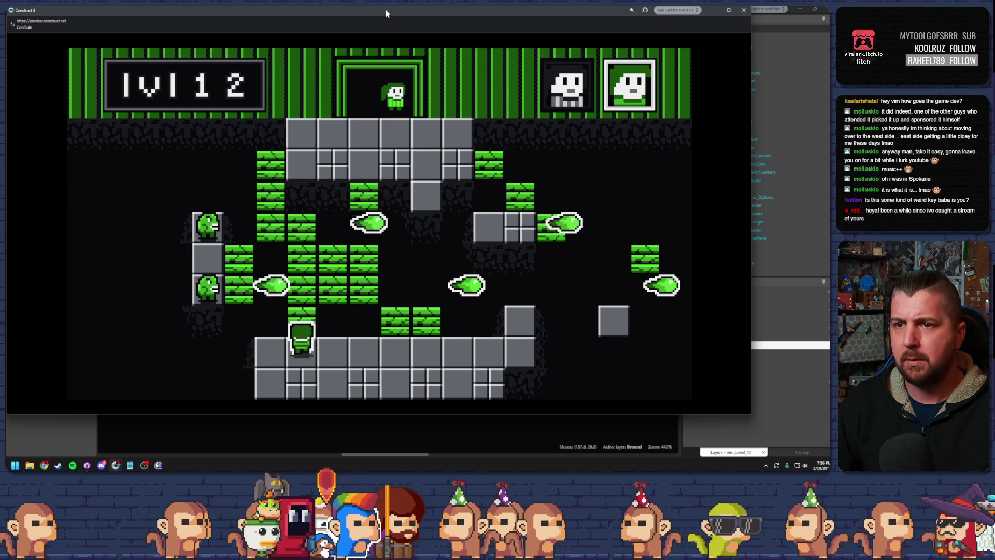
pyautogui.press('Right')
pyautogui.press('Up')
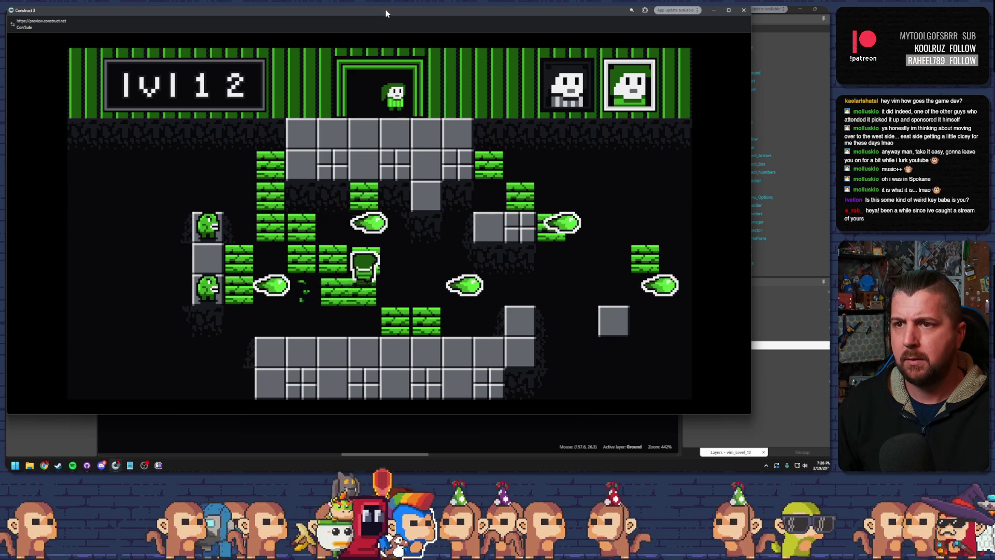
pyautogui.press('Left')
pyautogui.press('Up')
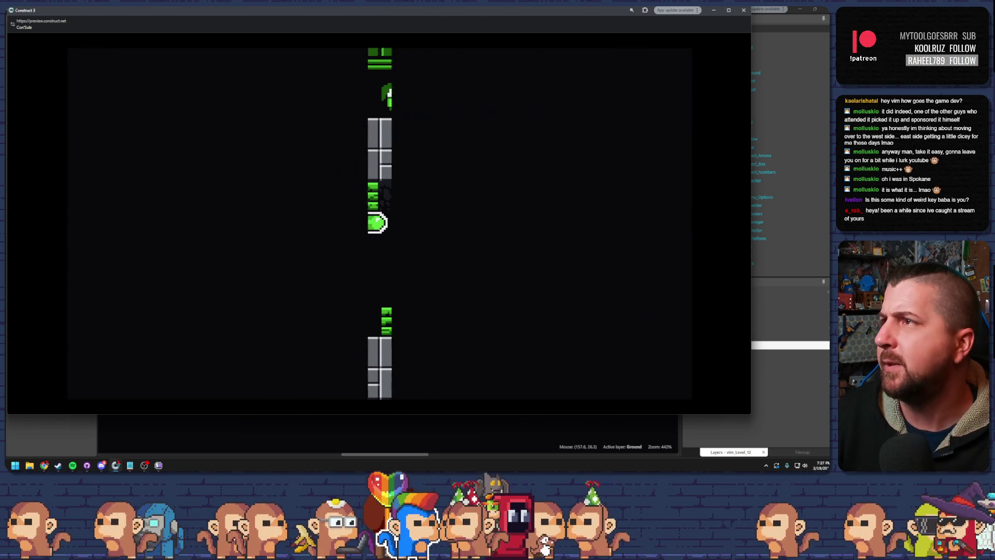
pyautogui.click(744, 10)
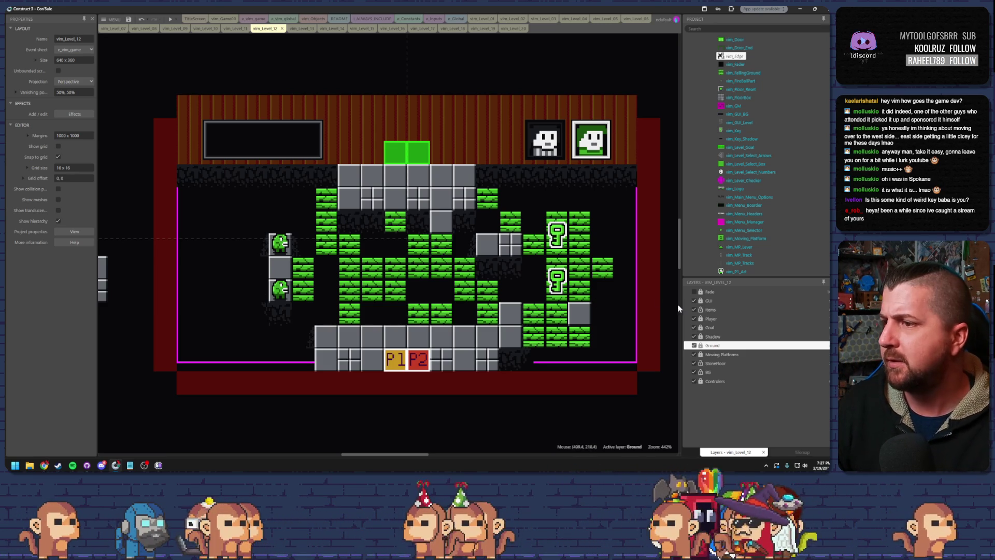
# Step: Select the vim_Edge tilemap and its tile palette, then return to the layer list and select Ground
pyautogui.click(451, 302)
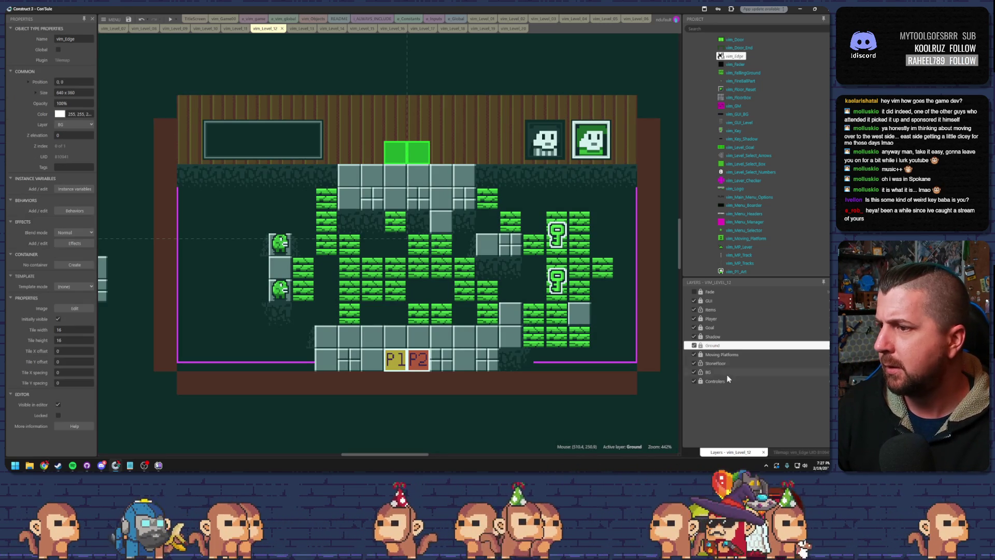
pyautogui.click(787, 453)
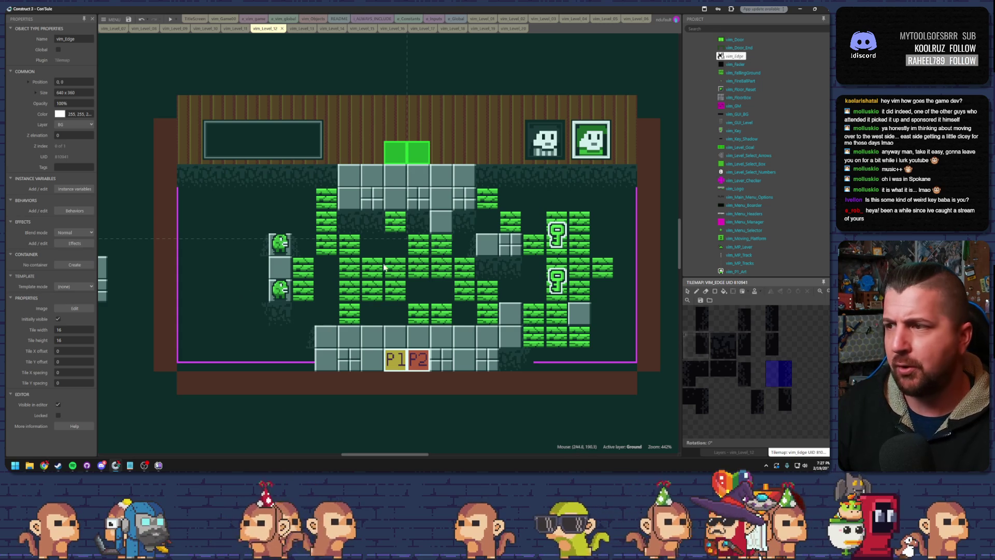
pyautogui.click(698, 292)
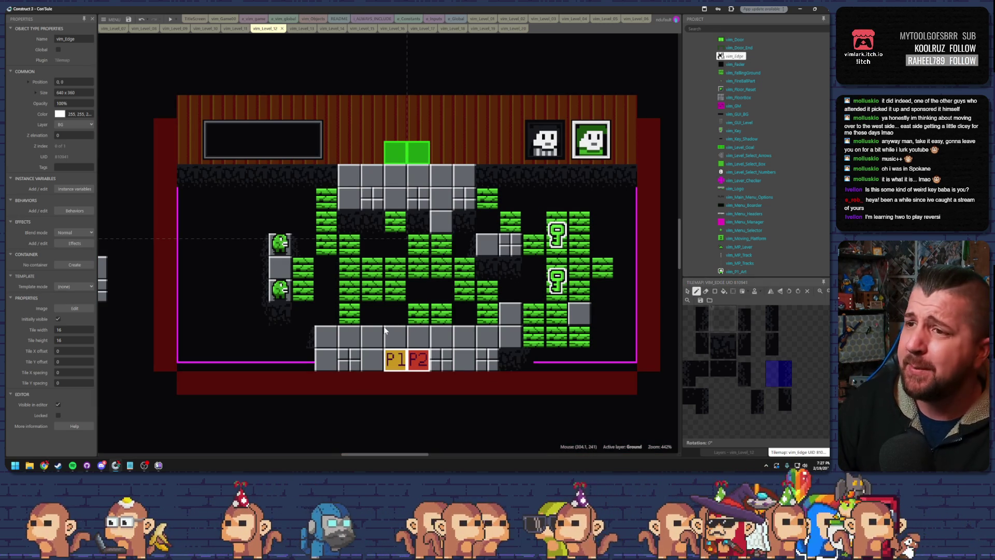
pyautogui.click(689, 291)
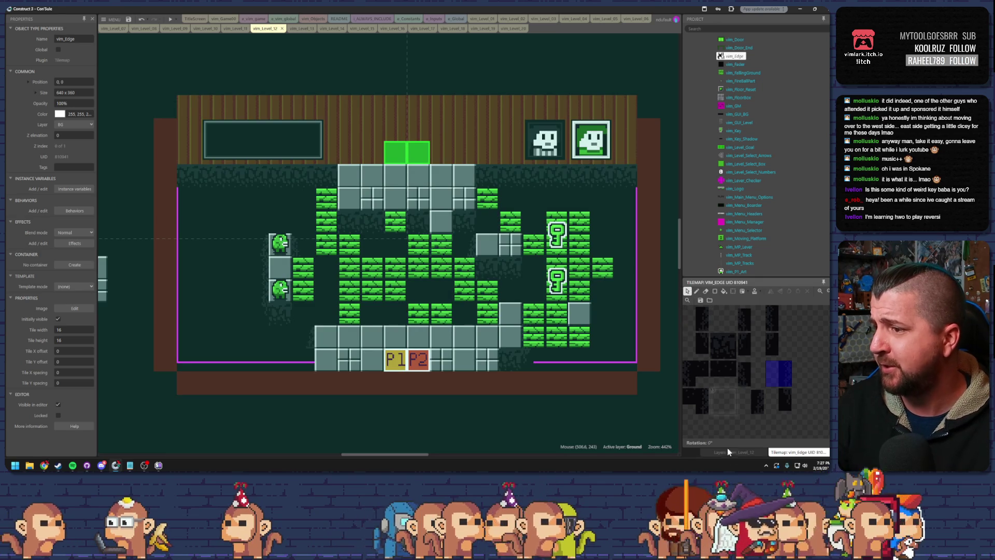
pyautogui.click(730, 453)
pyautogui.click(702, 346)
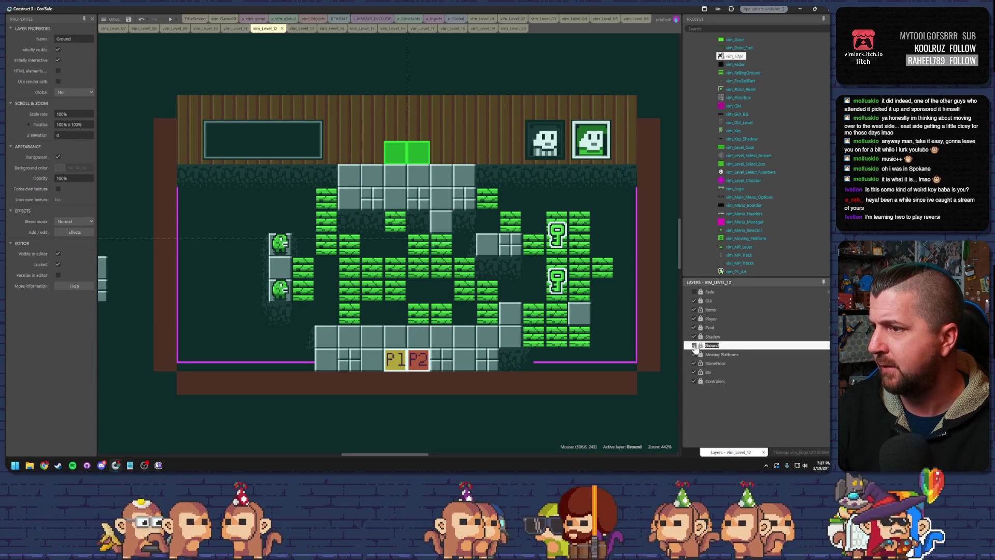
# Step: Hide Level 12's Ground layer, select the BG layer and the vim_Edge tilemap, and show its tile palette
pyautogui.click(694, 346)
pyautogui.click(709, 372)
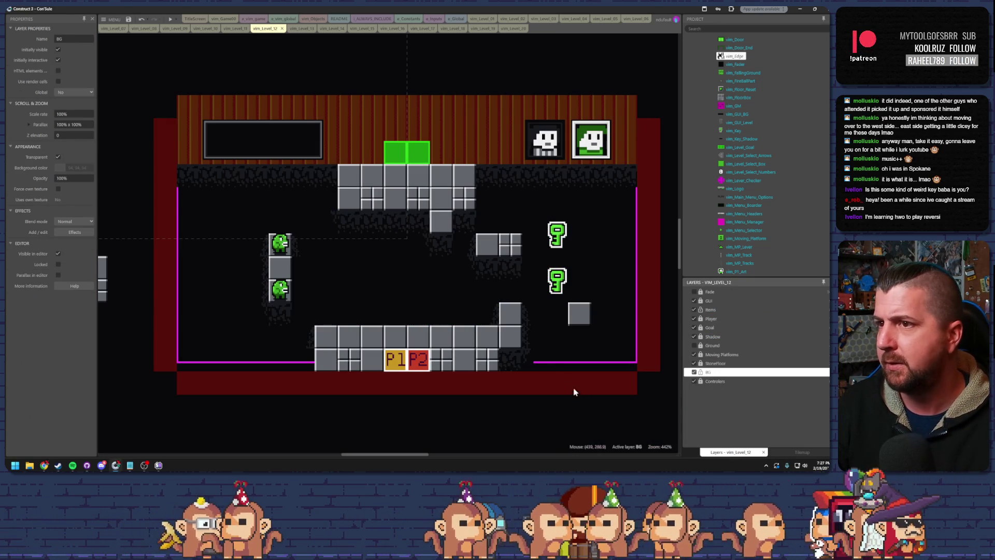
pyautogui.click(395, 297)
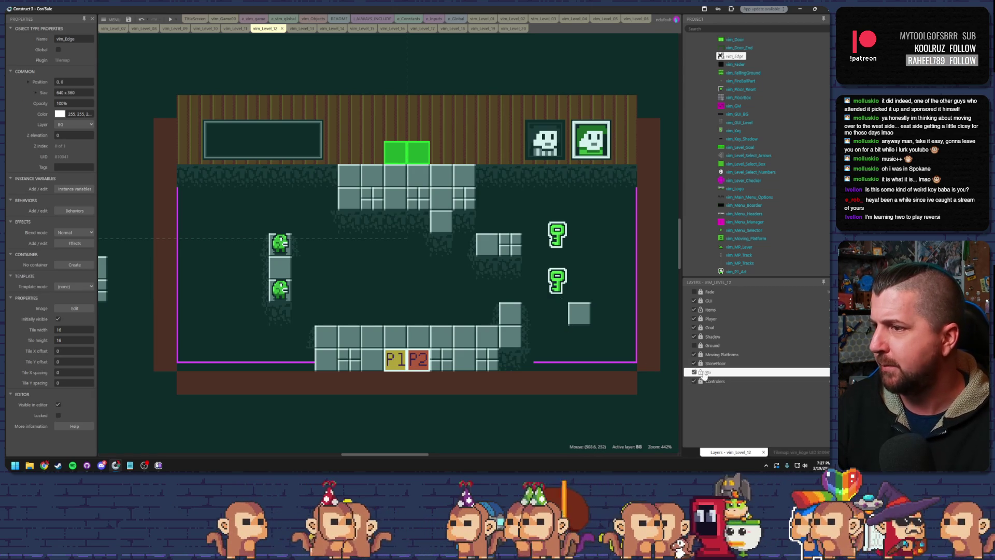
pyautogui.click(798, 452)
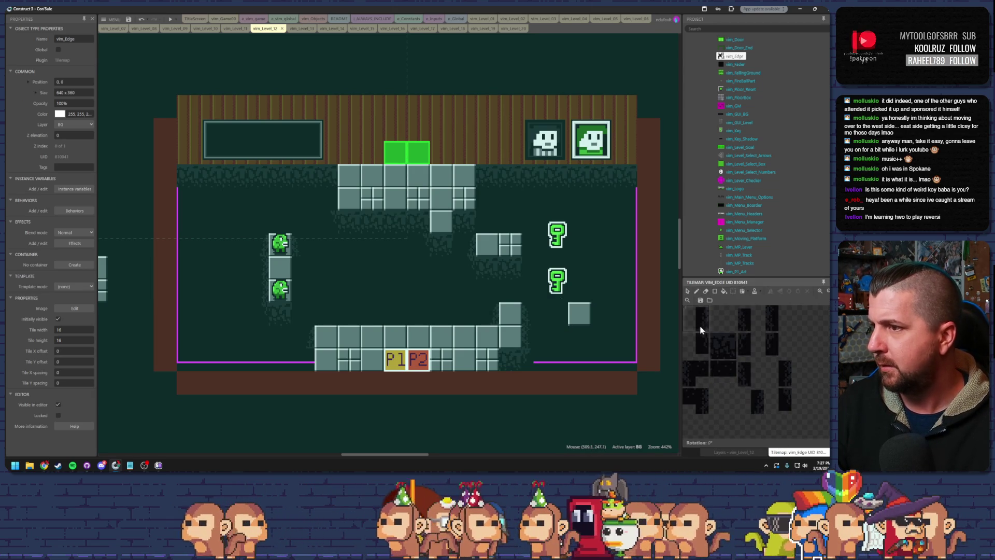
# Step: Paint shadow tiles beneath Level 12's lone grey block
pyautogui.click(696, 318)
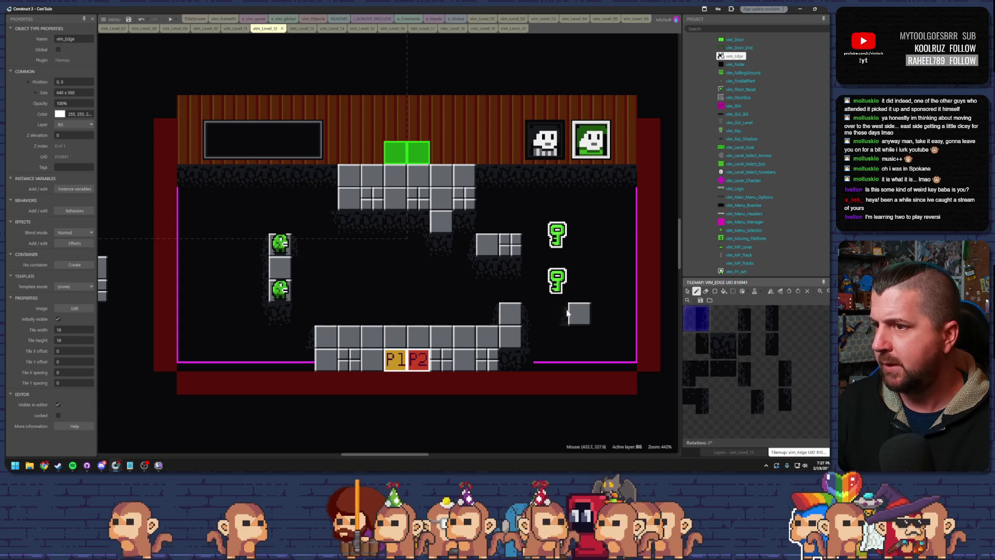
pyautogui.click(751, 318)
pyautogui.click(723, 346)
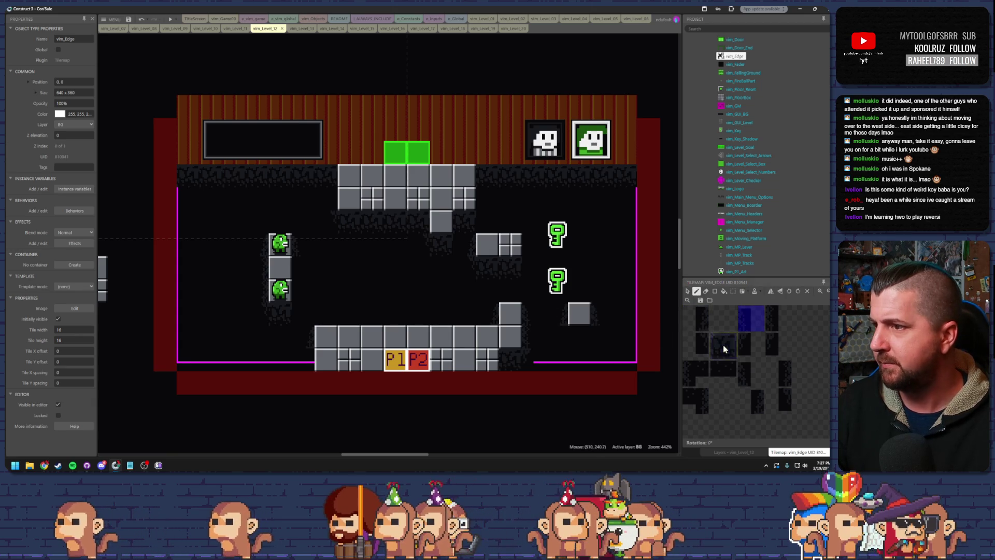
pyautogui.click(578, 335)
pyautogui.click(701, 343)
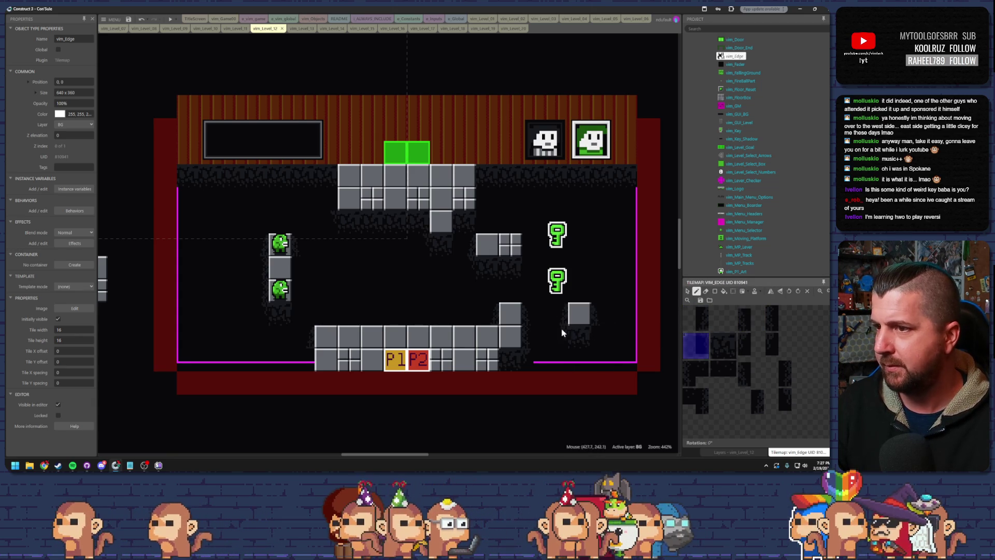
pyautogui.click(751, 345)
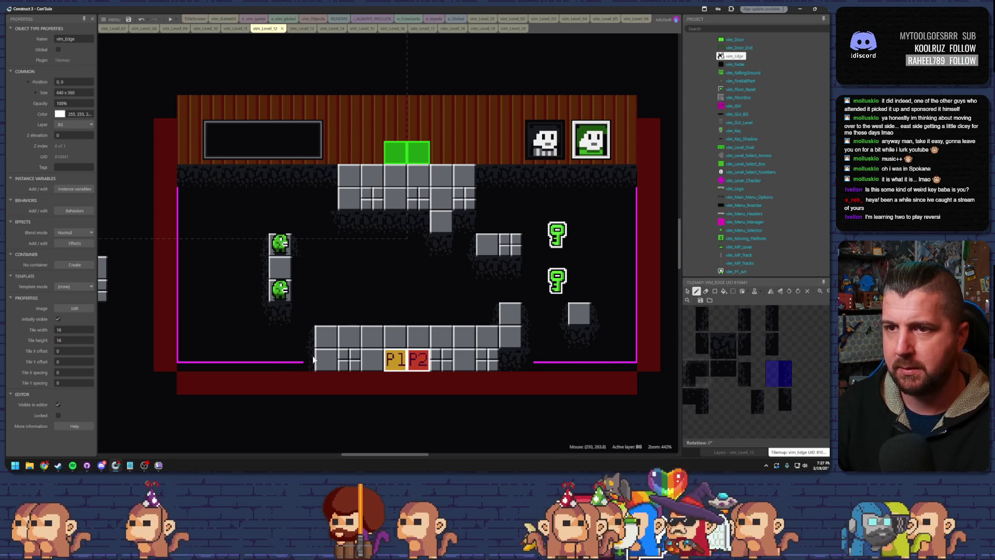
# Step: Choose further edge shadow tiles to paint around Level 12's blocks
pyautogui.click(778, 317)
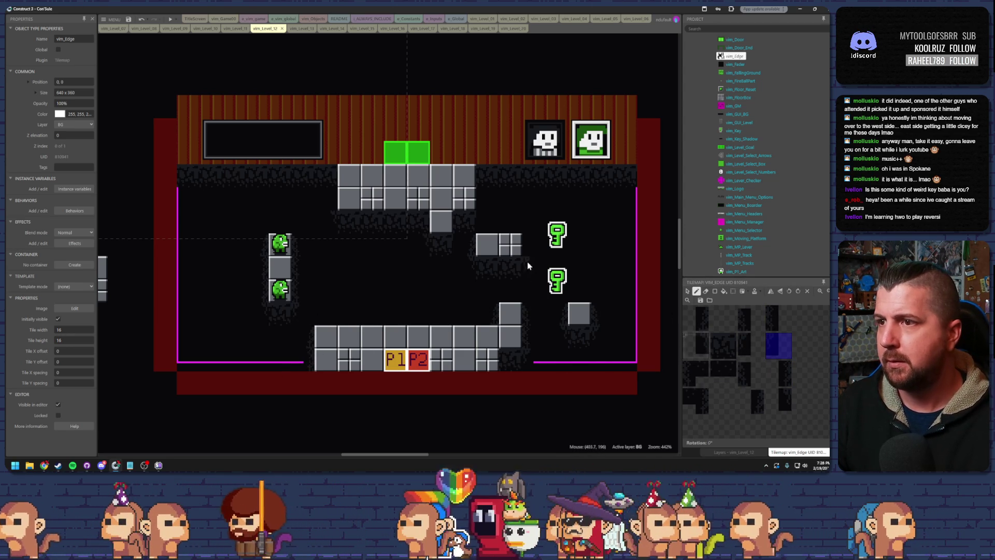
pyautogui.click(752, 321)
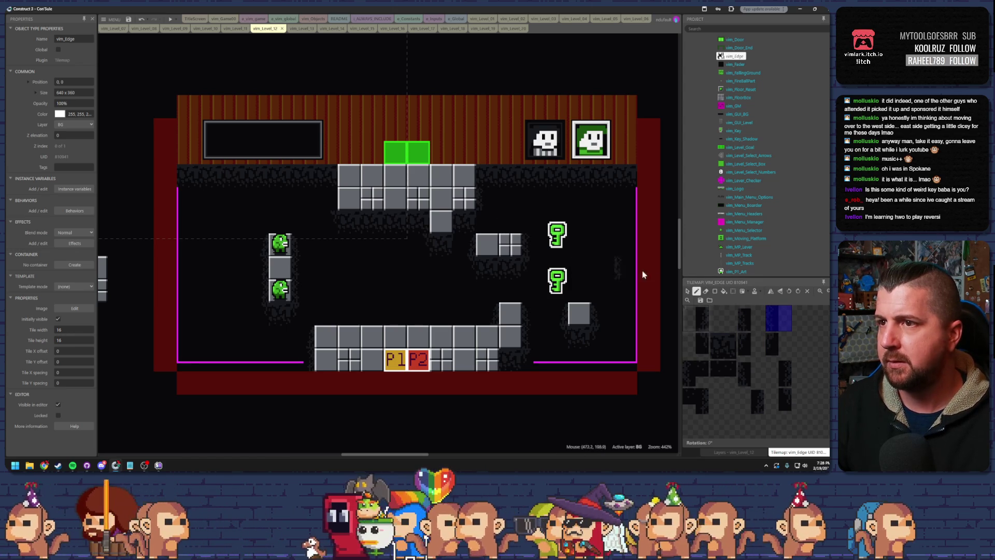
pyautogui.click(768, 337)
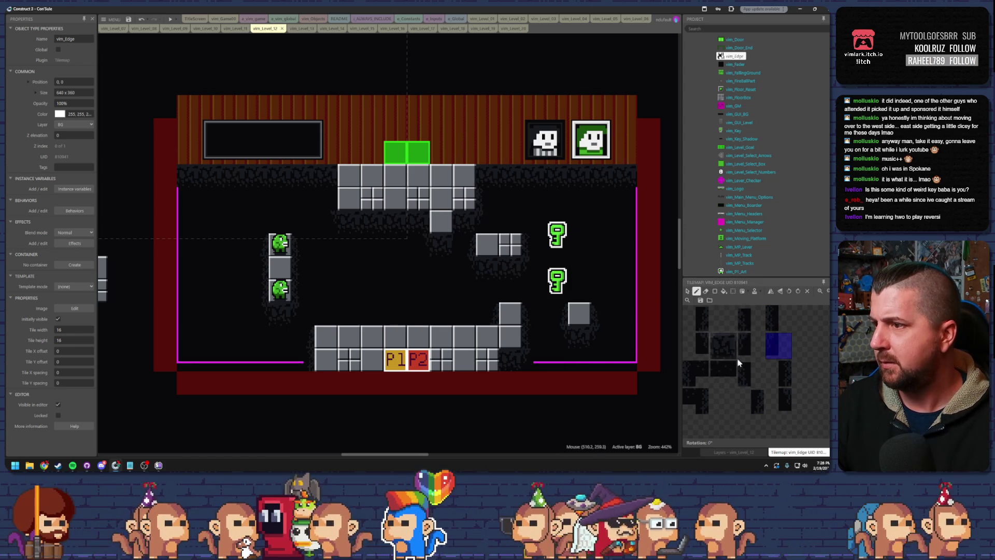
pyautogui.click(783, 366)
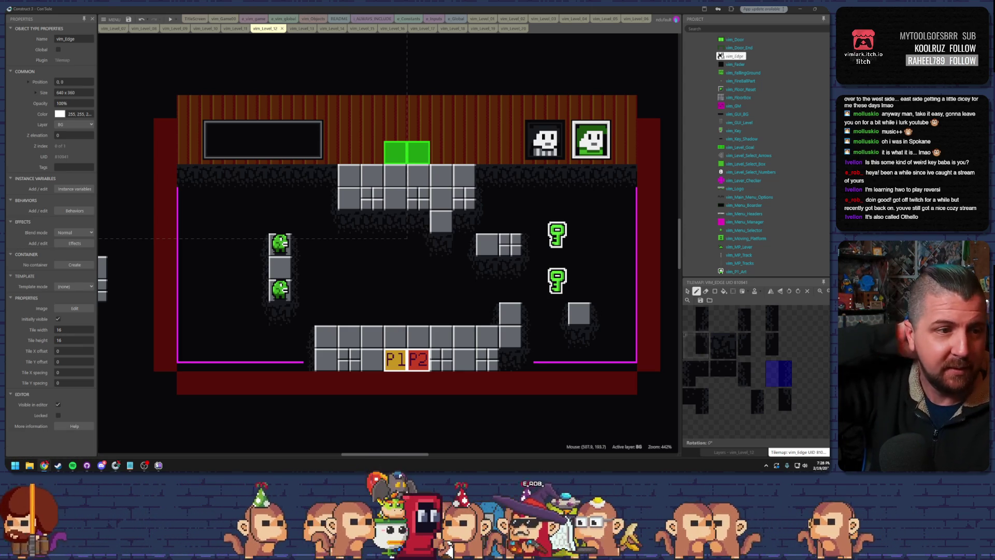
# Step: Paint one last edge shadow tile, then stop painting on the vim_Edge tilemap
pyautogui.click(722, 324)
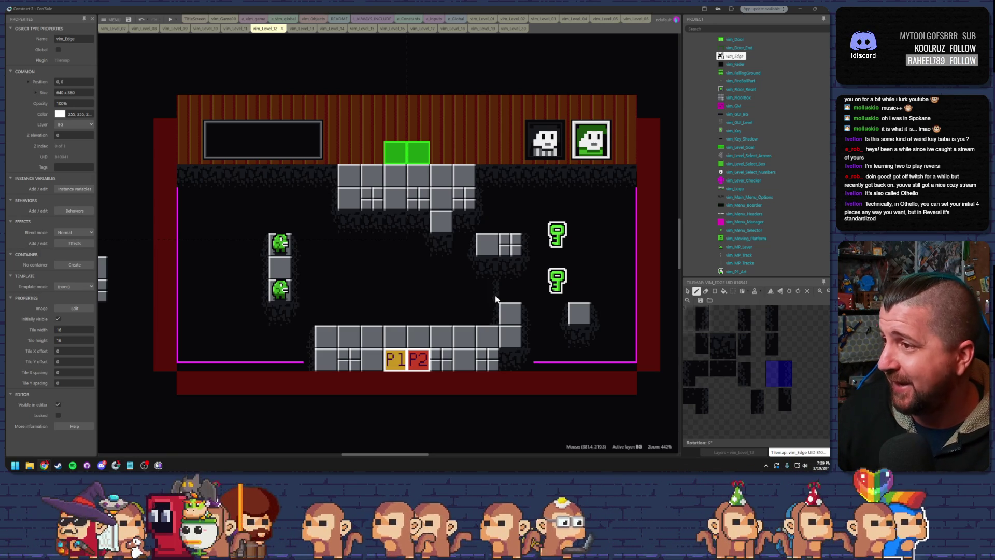
pyautogui.click(687, 292)
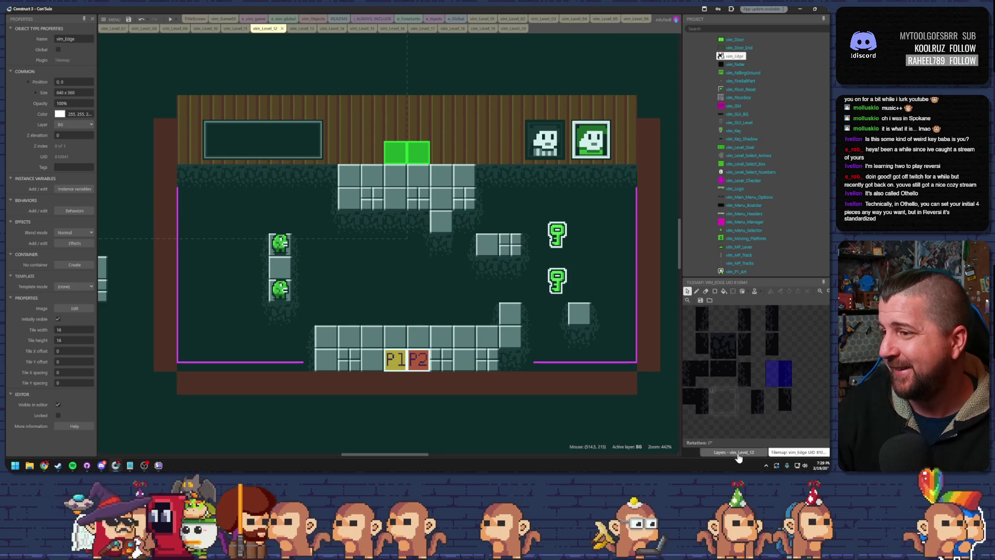
# Step: Show the Ground layer again in the Layers list, make it active, and zoom out
pyautogui.click(731, 452)
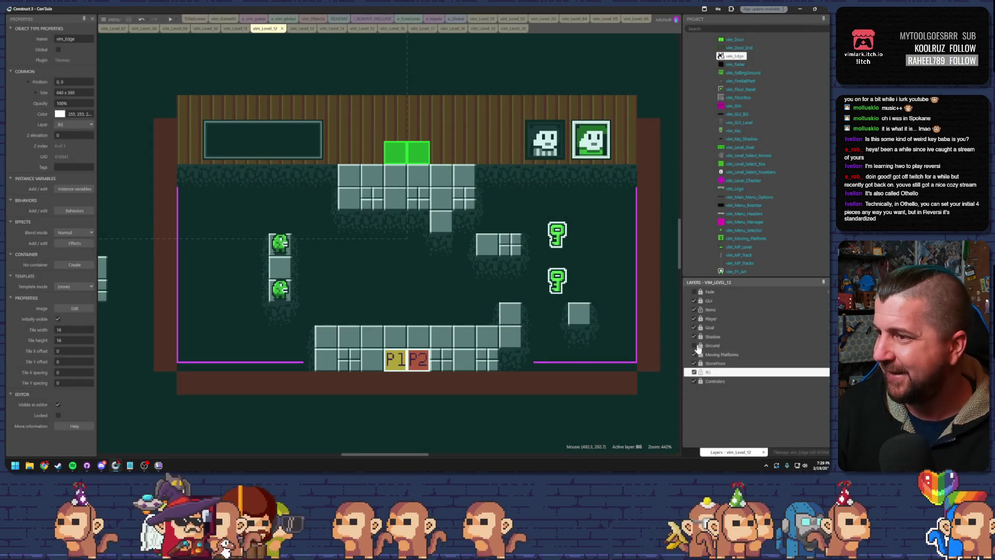
pyautogui.click(694, 345)
pyautogui.click(701, 346)
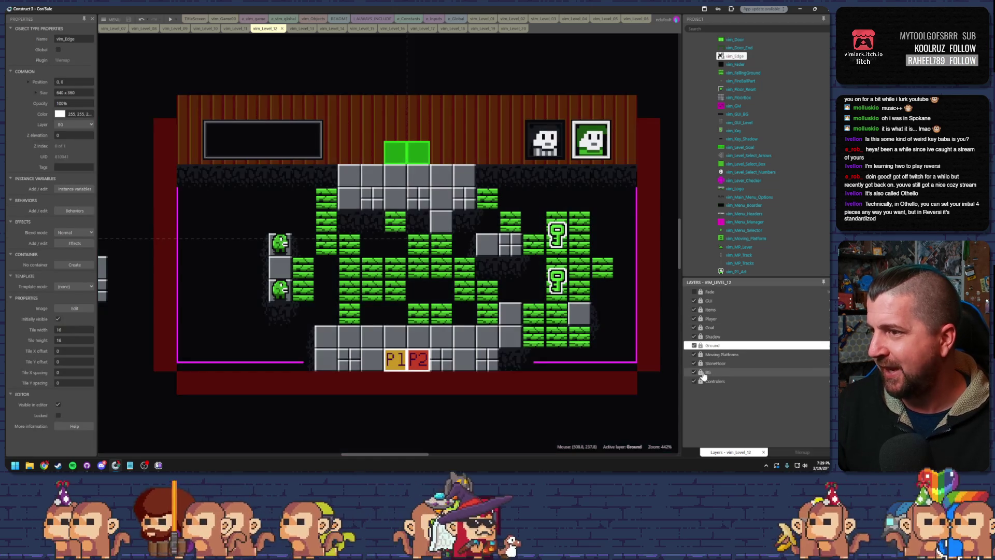
pyautogui.scroll(-2, 552, 340)
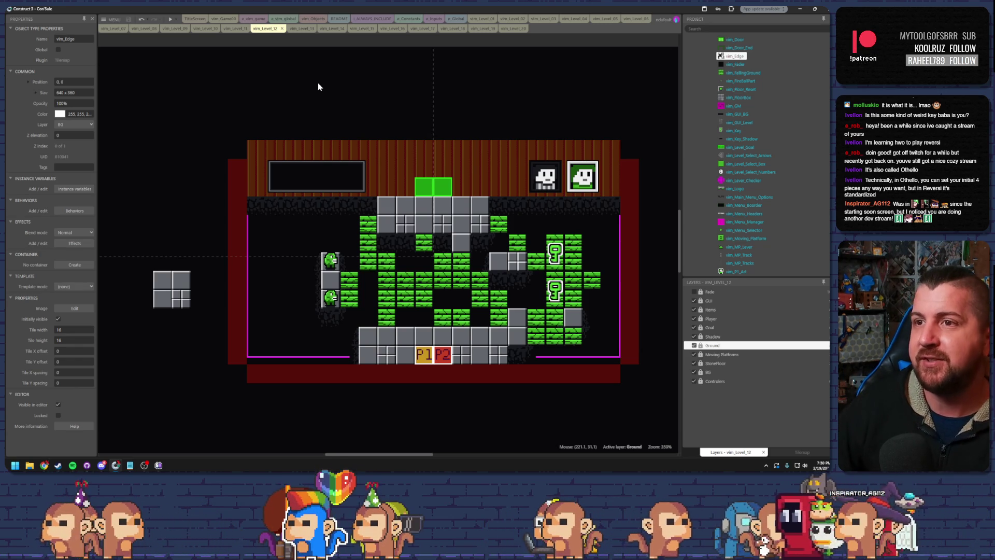
# Step: In the vim_Level_13 layout, hide Ground, select BG and the vim_Edge tilemap's palette
pyautogui.click(305, 30)
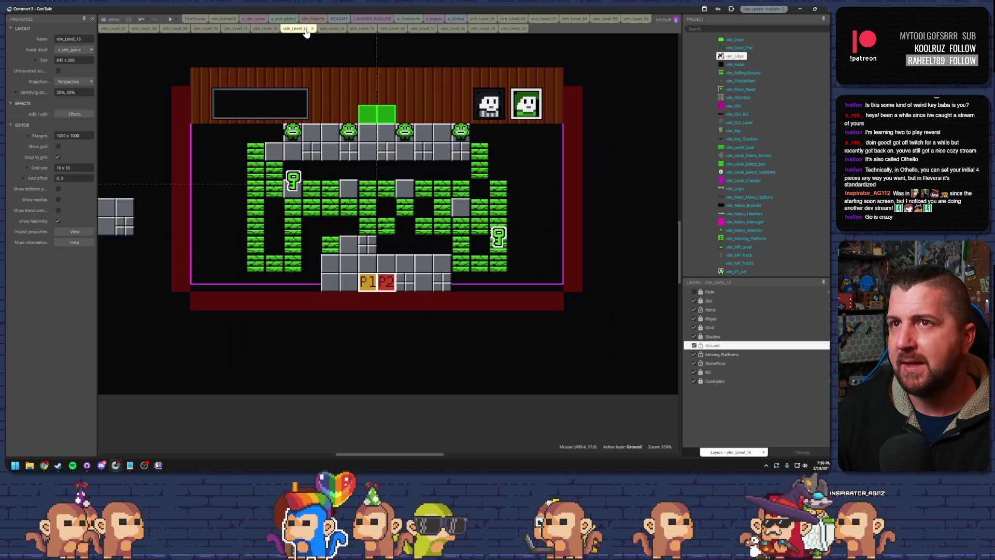
pyautogui.click(694, 345)
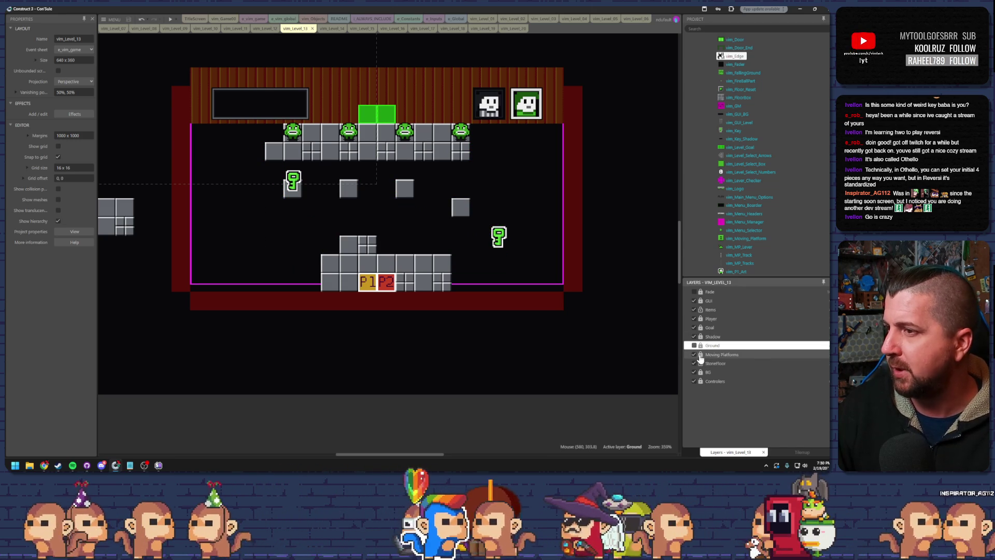
pyautogui.click(706, 372)
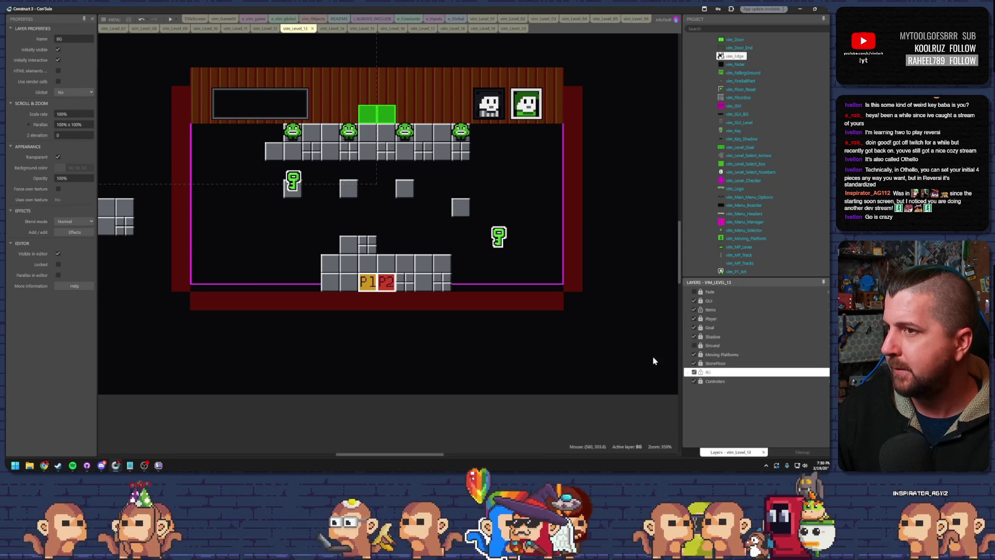
pyautogui.scroll(2, 324, 193)
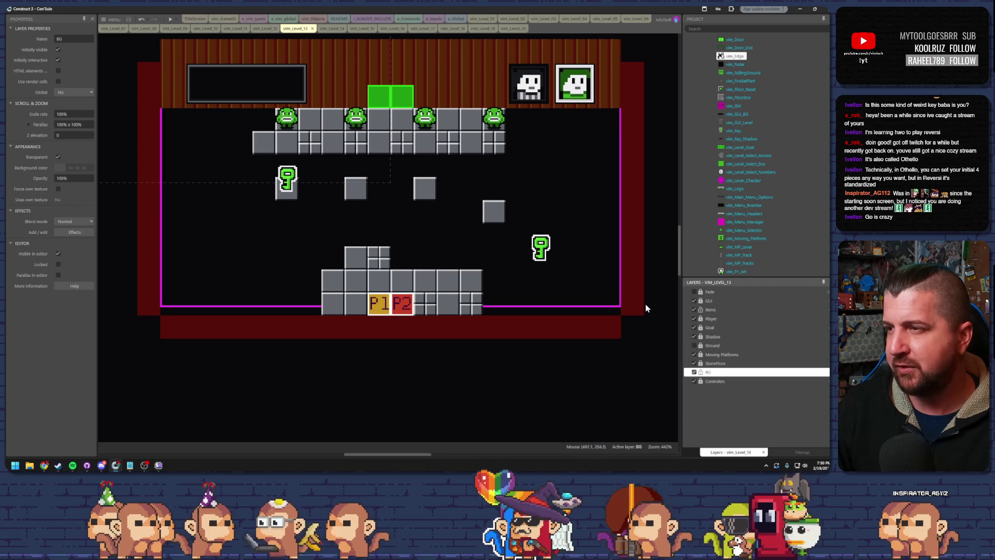
pyautogui.click(645, 368)
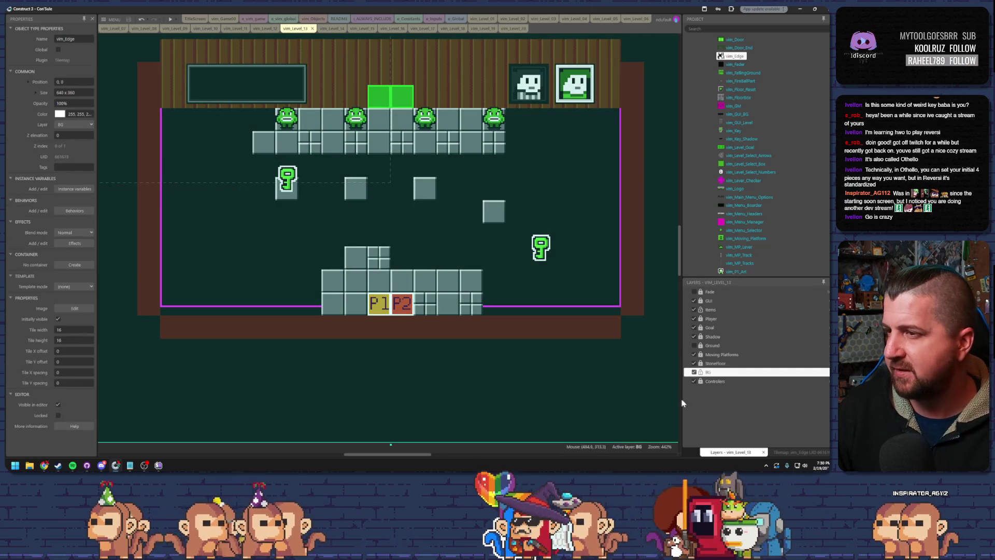
pyautogui.click(798, 452)
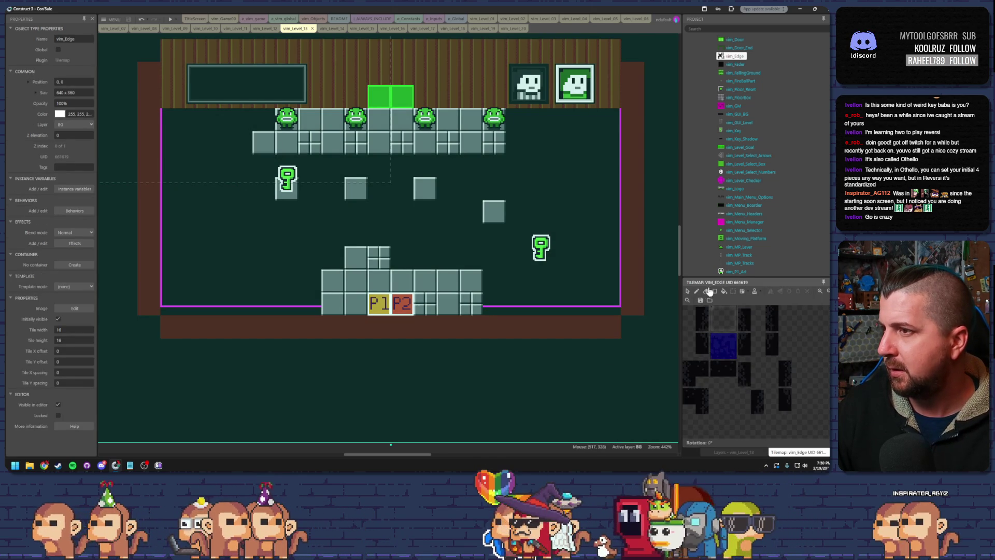
# Step: Paint shadow beneath the key and floating blocks and along the ceiling row
pyautogui.click(697, 291)
pyautogui.moveTo(286, 163)
pyautogui.mouseDown()
pyautogui.moveTo(266, 163)
pyautogui.moveTo(448, 166)
pyautogui.mouseUp()
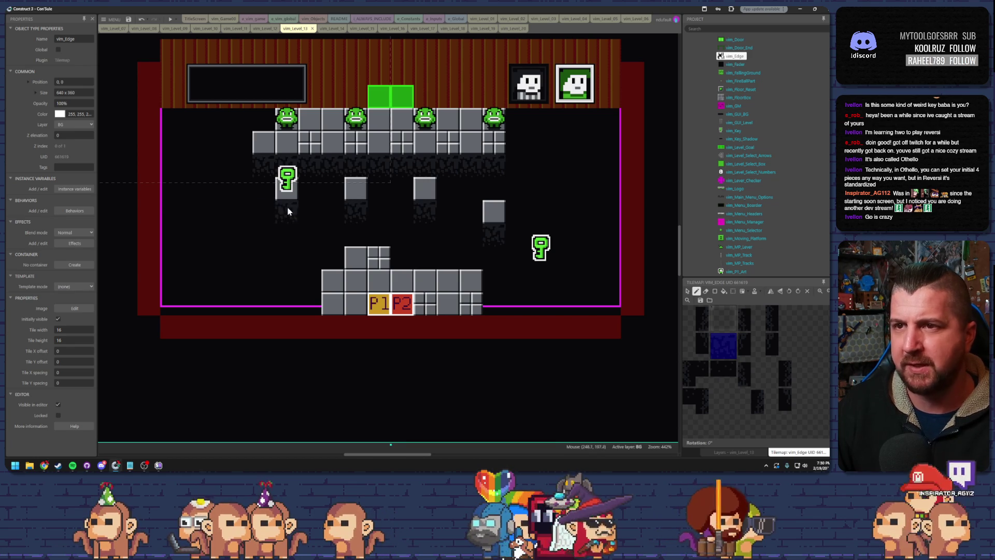
pyautogui.moveTo(254, 118); pyautogui.dragTo(182, 119)
pyautogui.moveTo(508, 120); pyautogui.dragTo(602, 120)
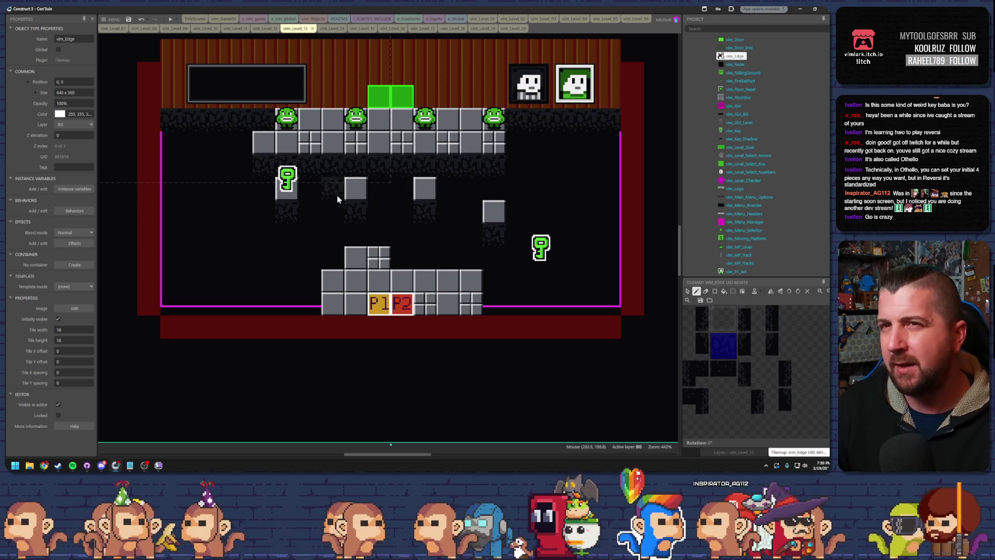
# Step: Choose corner and side edge shadow tiles for the remaining block edges
pyautogui.click(704, 323)
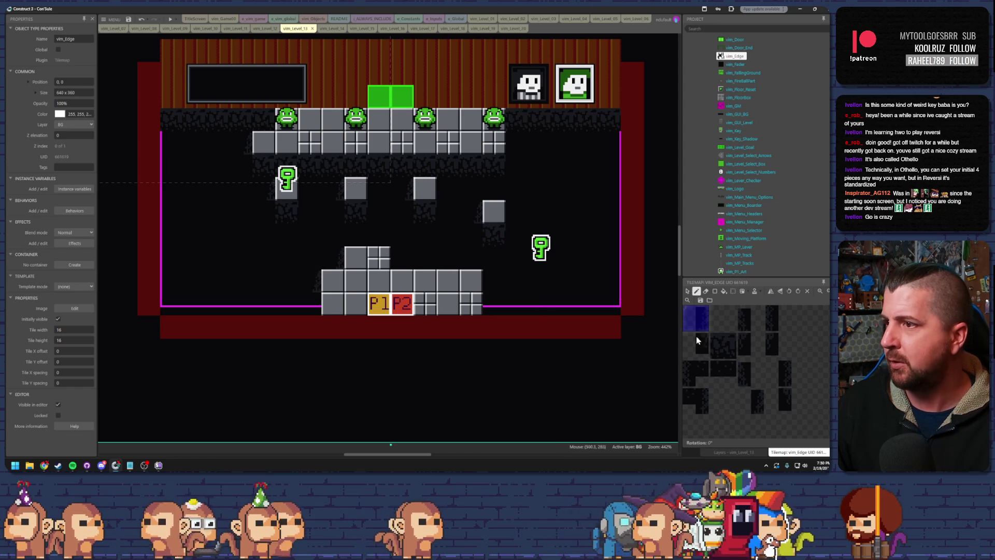
pyautogui.click(751, 326)
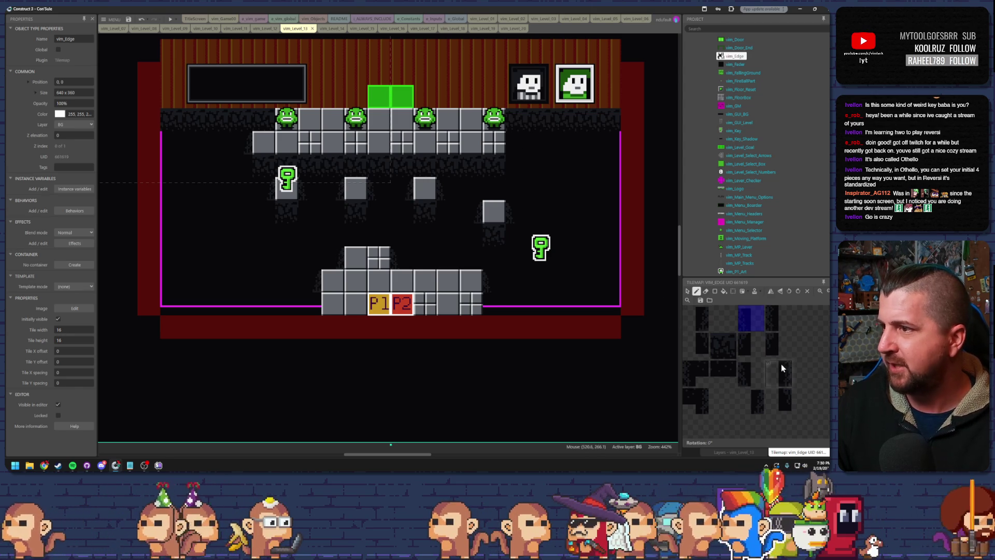
pyautogui.click(751, 345)
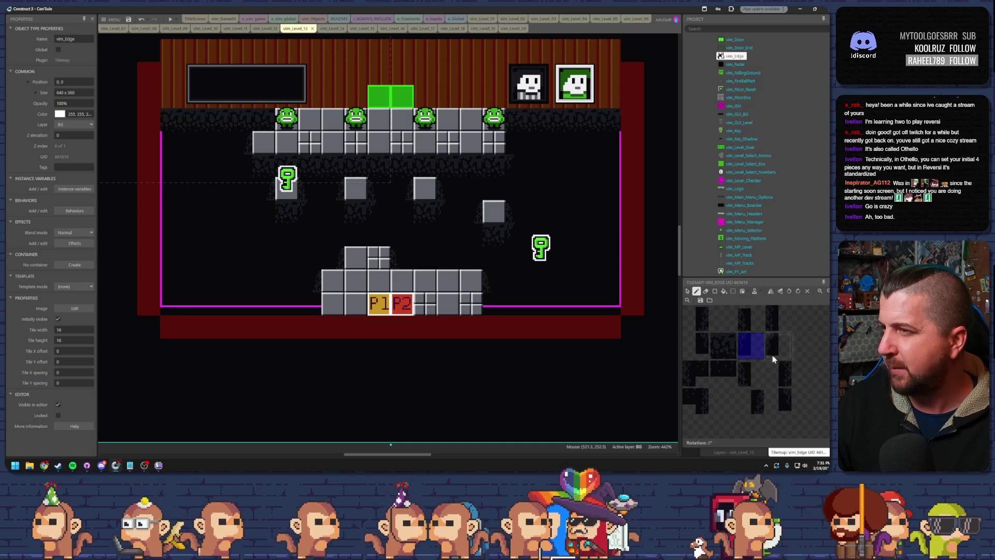
pyautogui.click(774, 322)
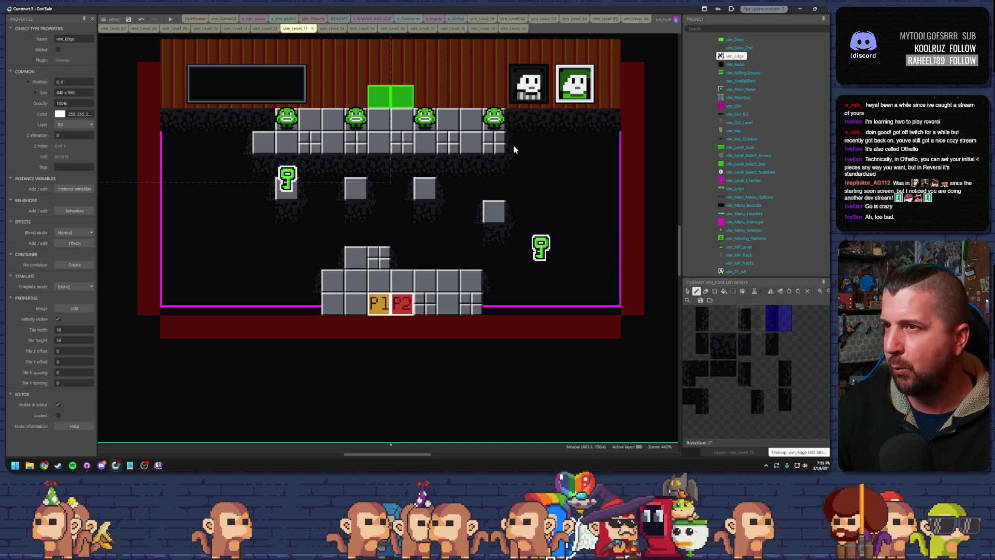
pyautogui.click(695, 345)
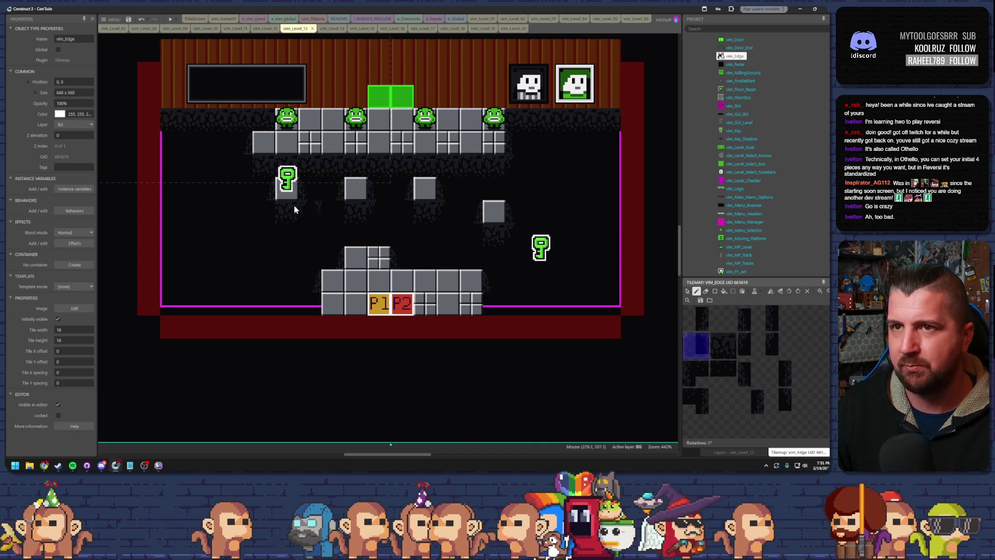
pyautogui.click(696, 318)
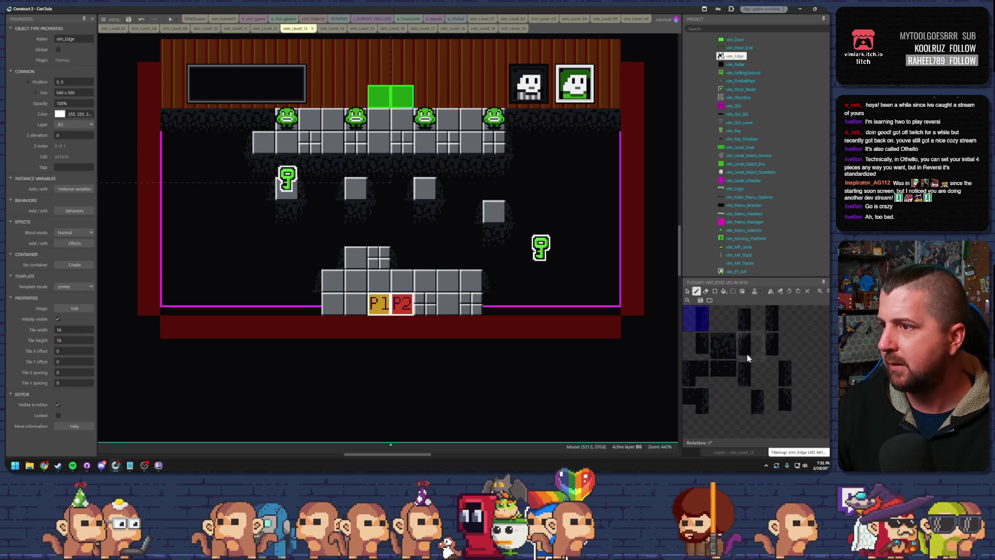
# Step: Paint shadow tiles at both ends of the floor platform
pyautogui.click(777, 372)
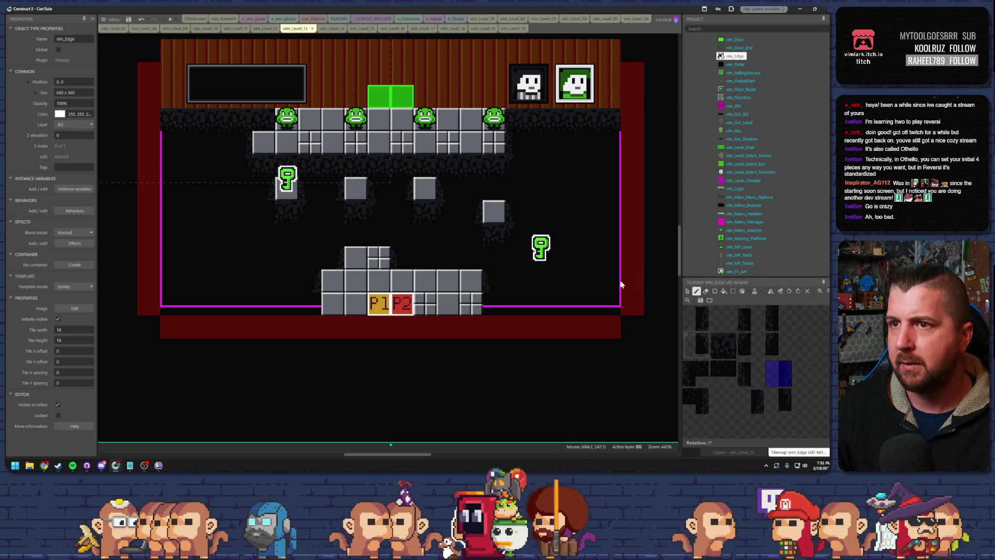
pyautogui.click(316, 305)
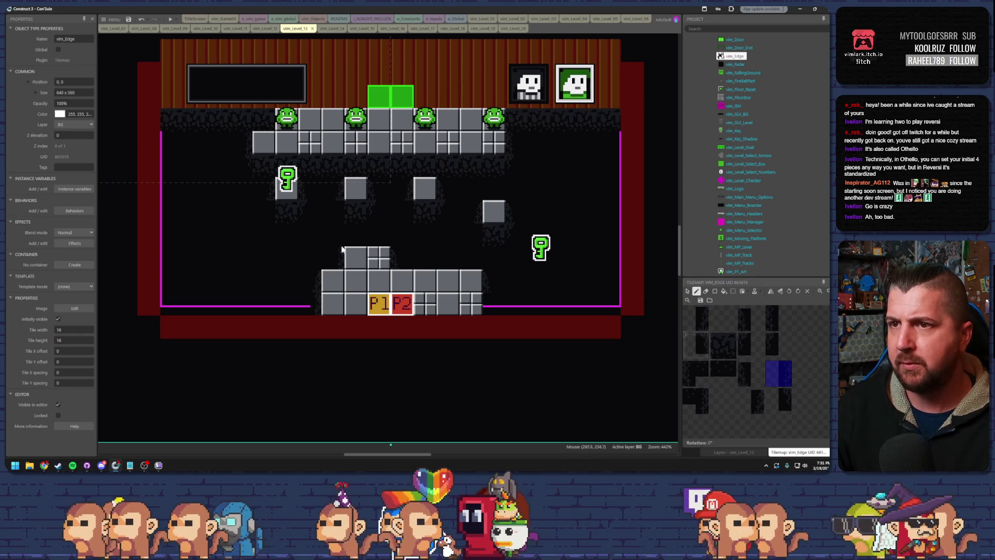
pyautogui.click(696, 349)
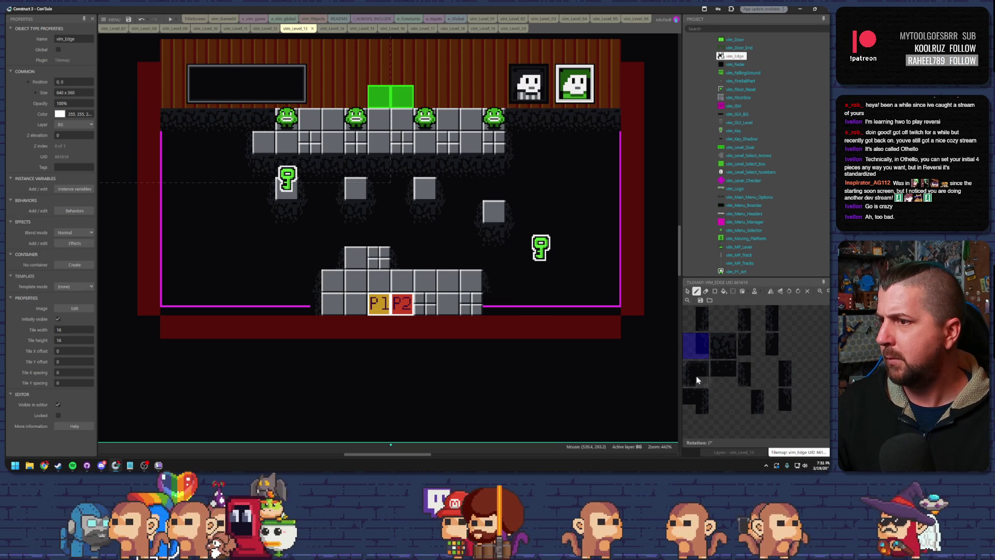
pyautogui.click(778, 318)
pyautogui.click(489, 306)
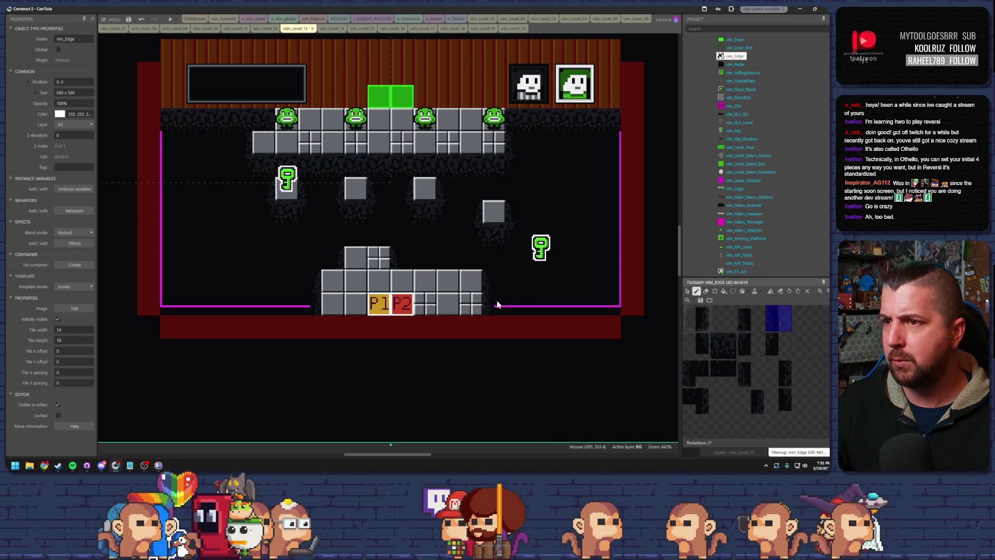
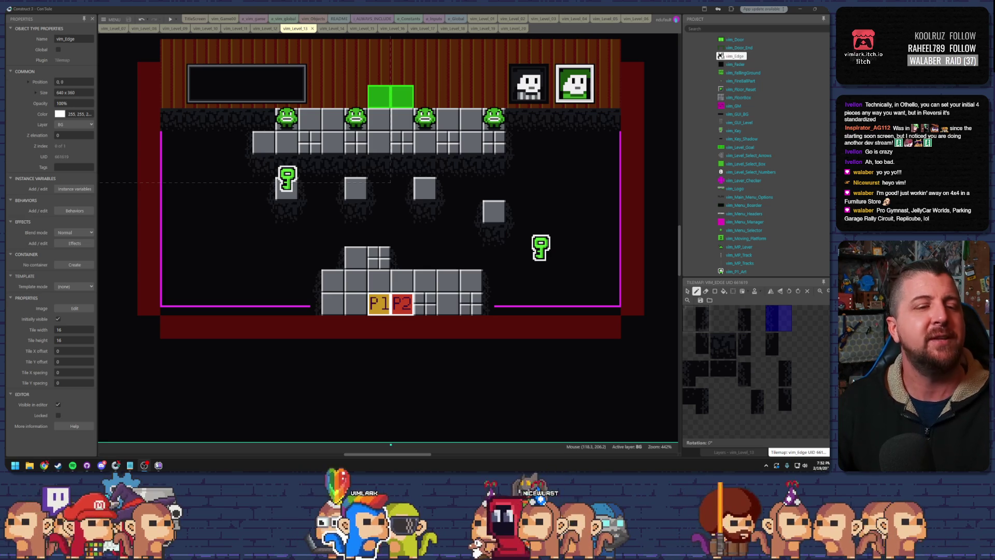
# Step: Leave tile painting, make level 13's Ground layer visible again, and launch a preview of level 13
pyautogui.press('Escape')
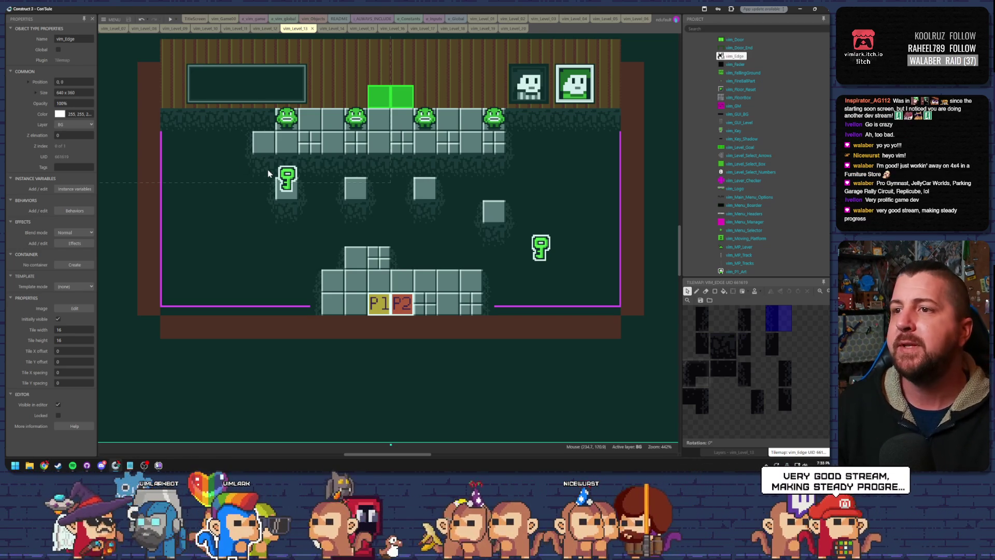
pyautogui.click(719, 452)
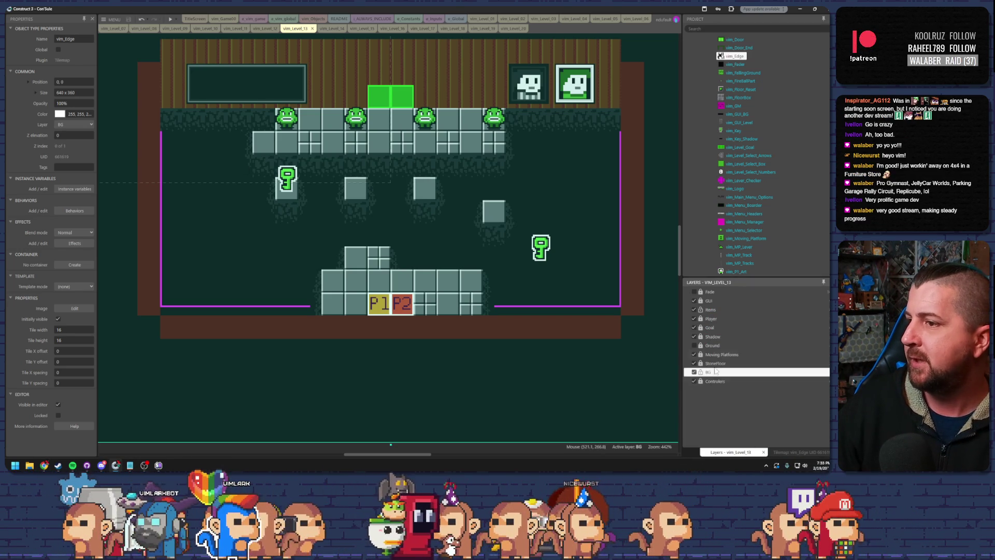
pyautogui.click(695, 346)
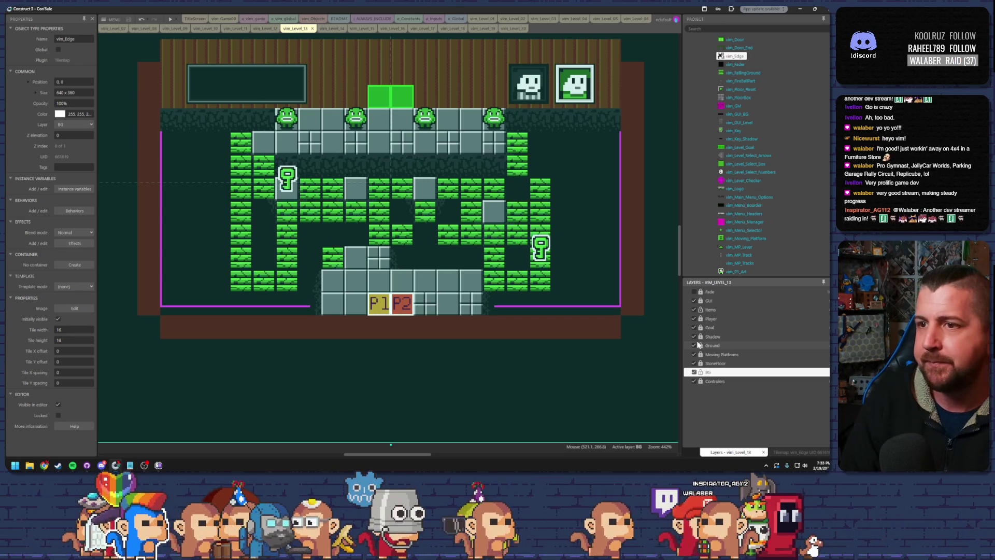
pyautogui.click(171, 19)
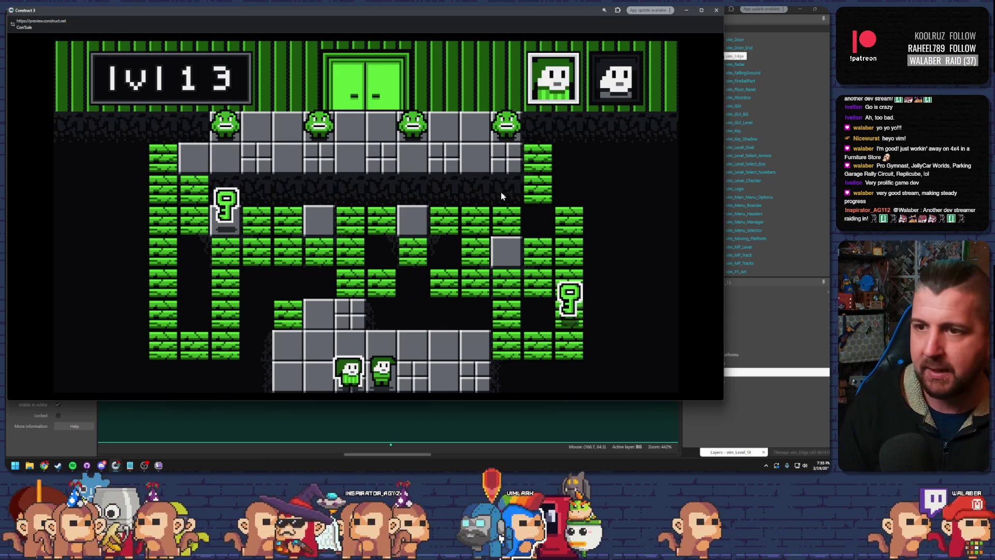
pyautogui.press('Up')
pyautogui.press('Up')
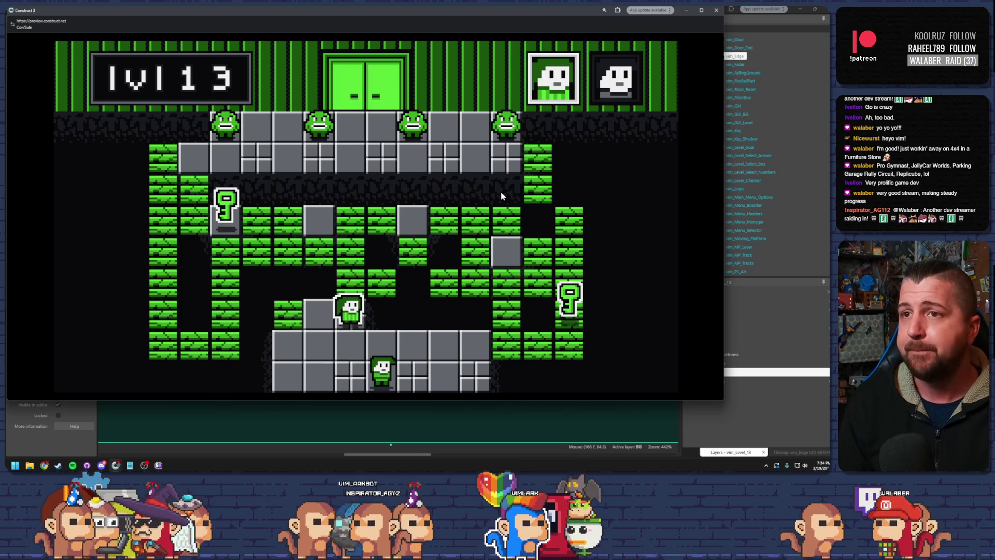
pyautogui.press('Up')
pyautogui.press('Up')
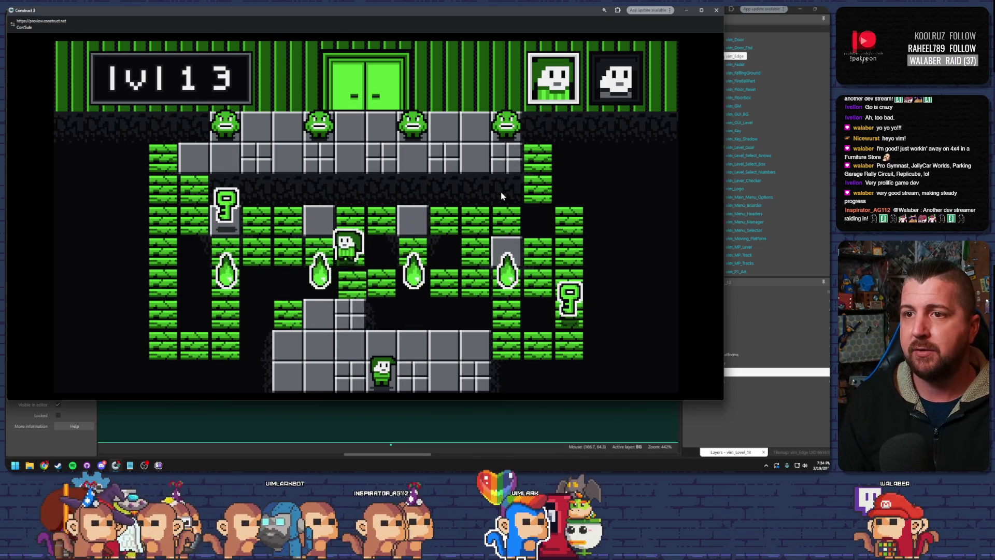
pyautogui.press('Left')
pyautogui.press('Left')
pyautogui.press('Left')
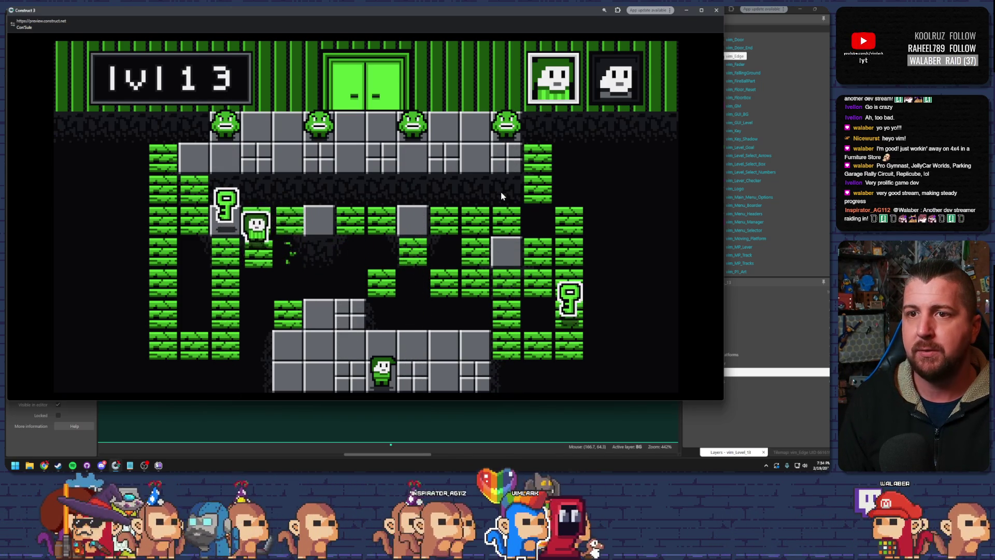
pyautogui.press('Left')
pyautogui.press('Down')
pyautogui.press('Down')
pyautogui.press('Down')
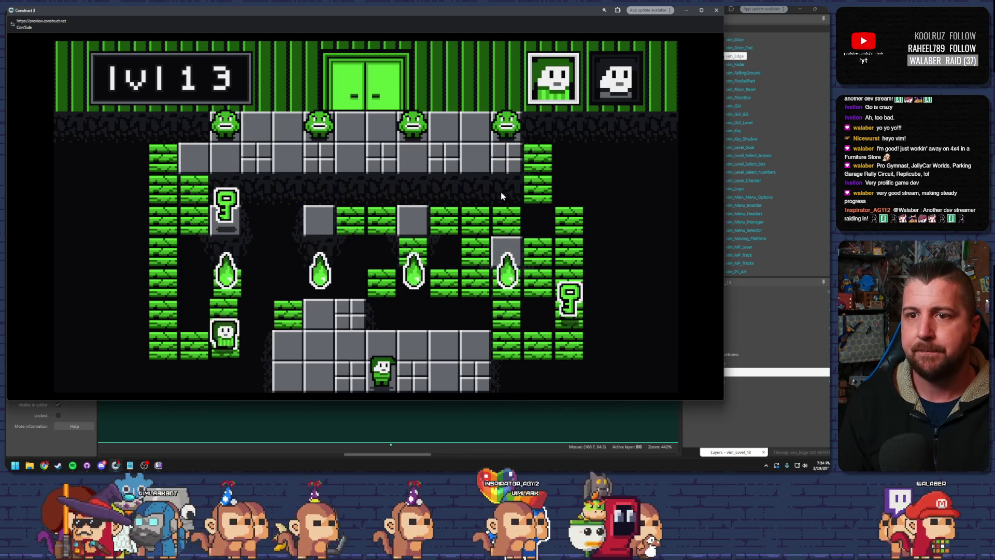
pyautogui.press('Left')
pyautogui.press('Left')
pyautogui.press('Up')
pyautogui.press('Up')
pyautogui.press('Up')
pyautogui.press('Up')
pyautogui.press('Up')
pyautogui.press('Right')
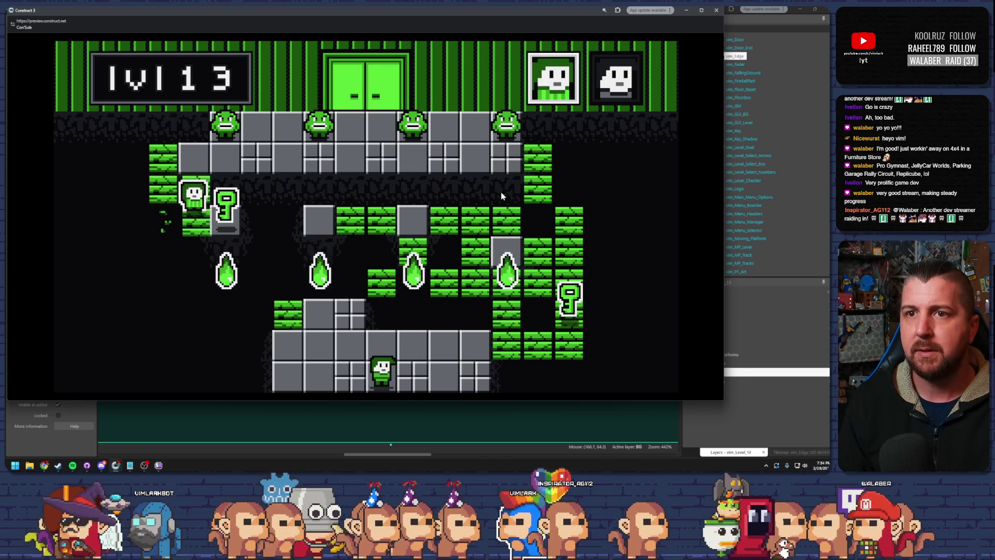
pyautogui.press('Right')
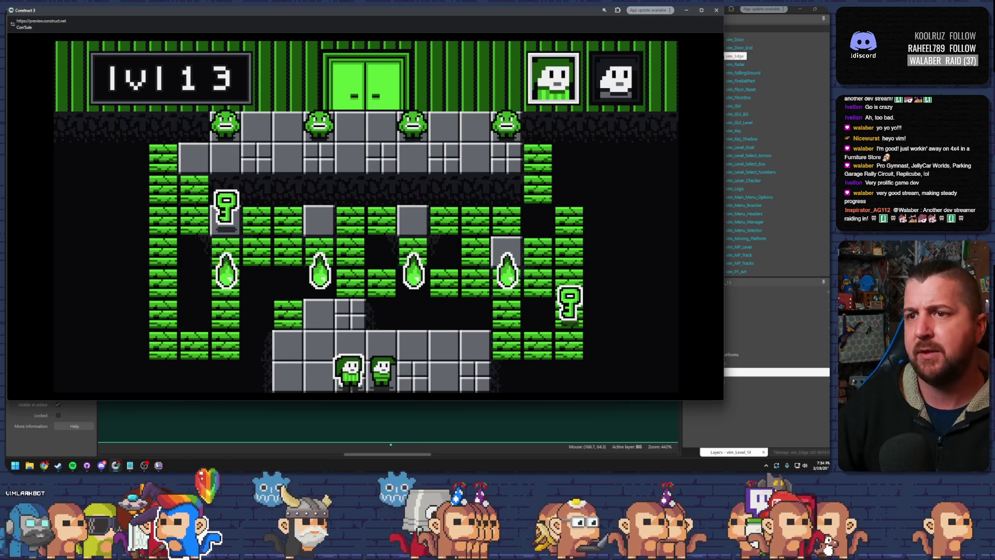
pyautogui.hotkey('alt', 'F4')
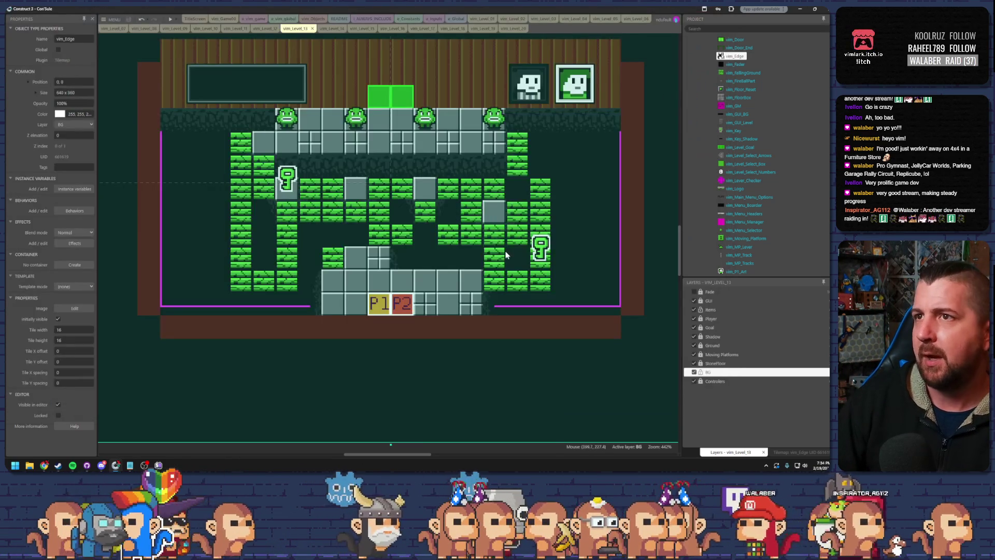
# Step: Open the level 17 layout and pan around it
pyautogui.click(417, 28)
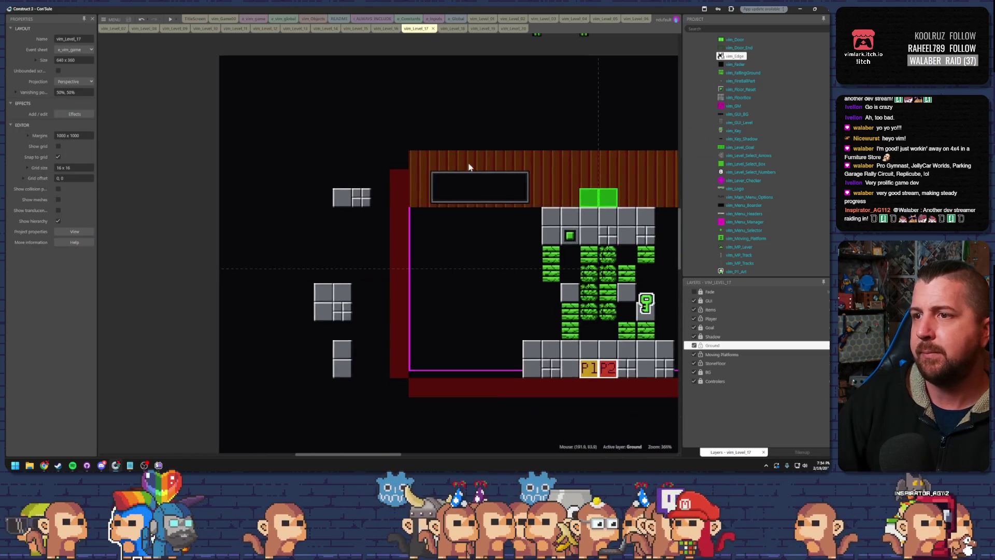
pyautogui.scroll(4, 543, 283)
pyautogui.moveTo(571, 273); pyautogui.dragTo(447, 249)
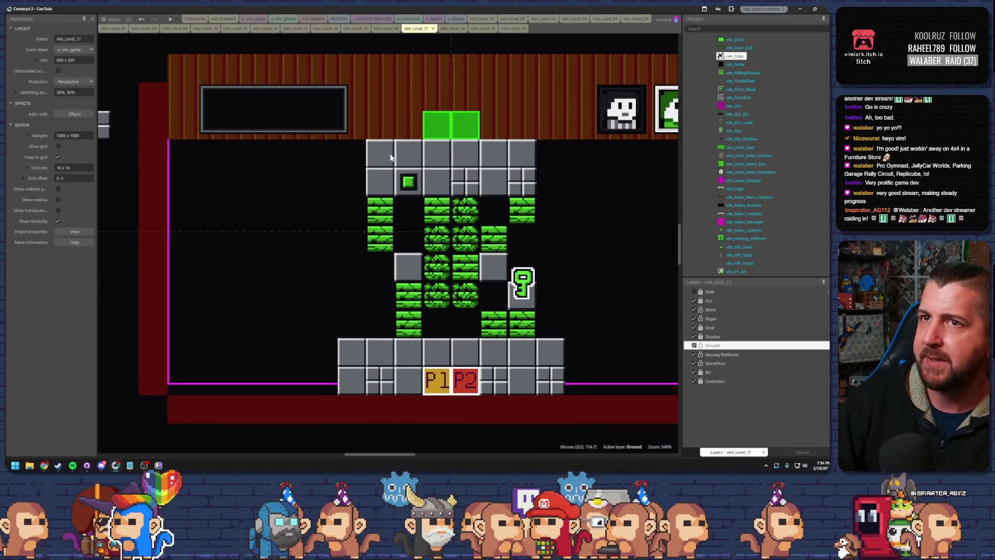
# Step: Browse through the level 08 to level 14 layouts in turn
pyautogui.click(143, 28)
pyautogui.click(179, 29)
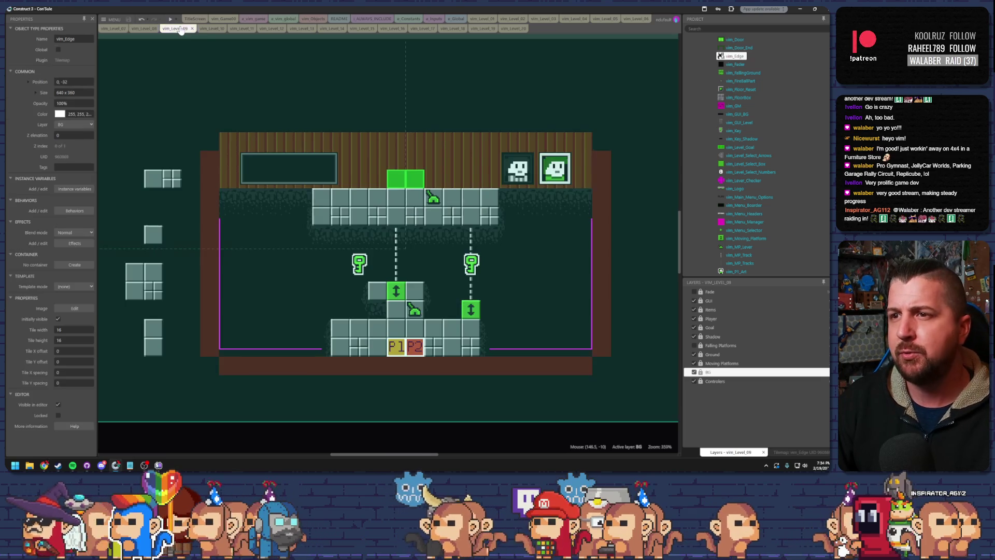
pyautogui.click(209, 29)
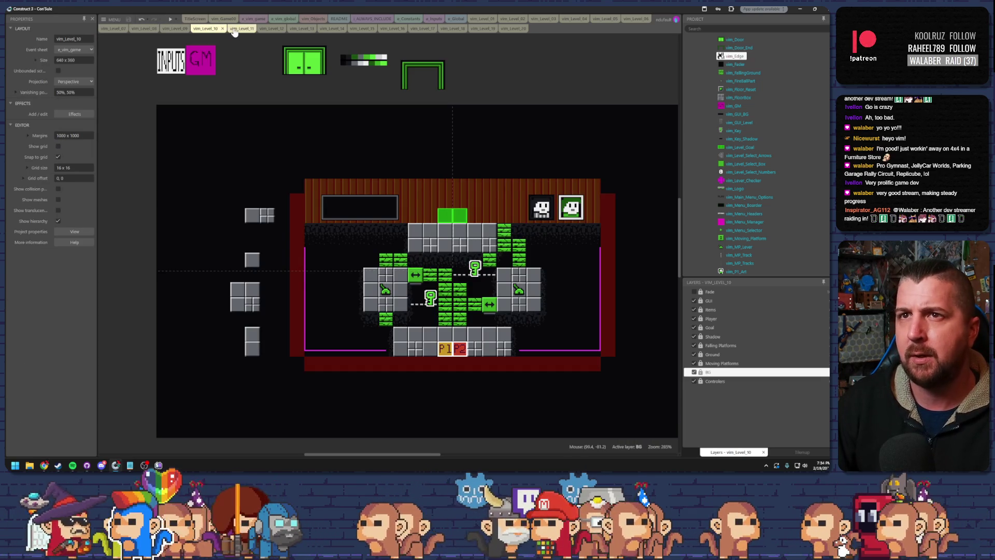
pyautogui.click(241, 29)
pyautogui.click(266, 29)
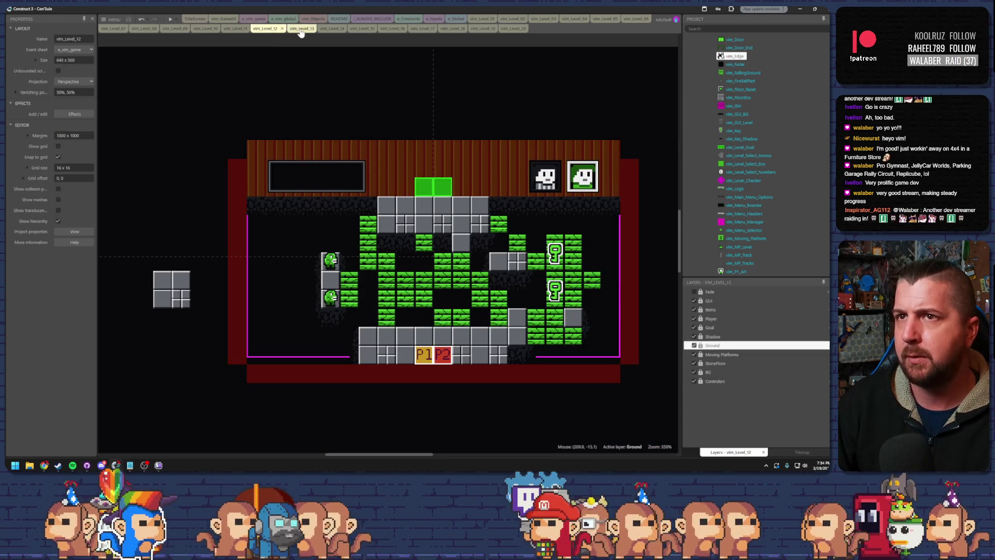
pyautogui.click(302, 30)
pyautogui.click(330, 29)
pyautogui.scroll(-5, 467, 136)
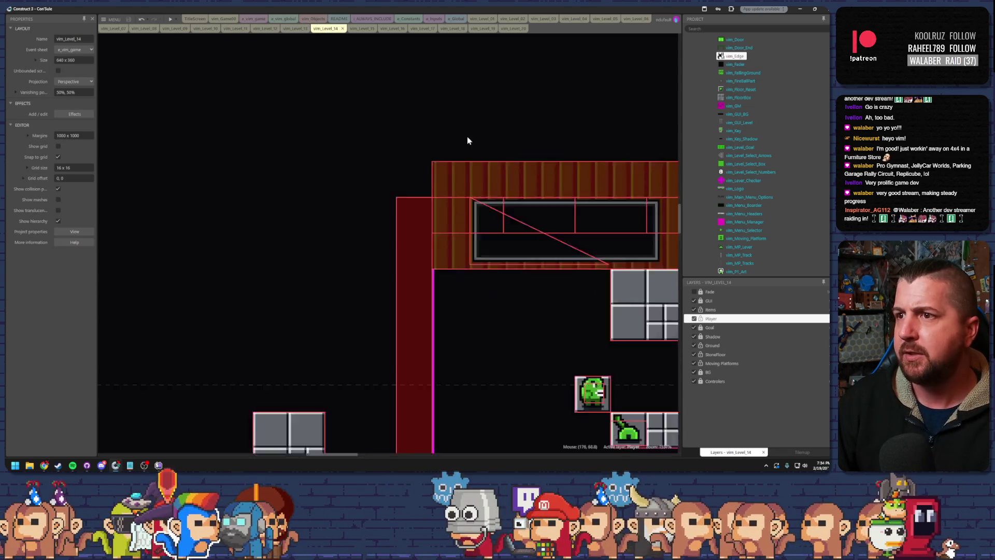
# Step: Toggle level 13's Ground layer off and back on, then switch to level 14
pyautogui.click(294, 29)
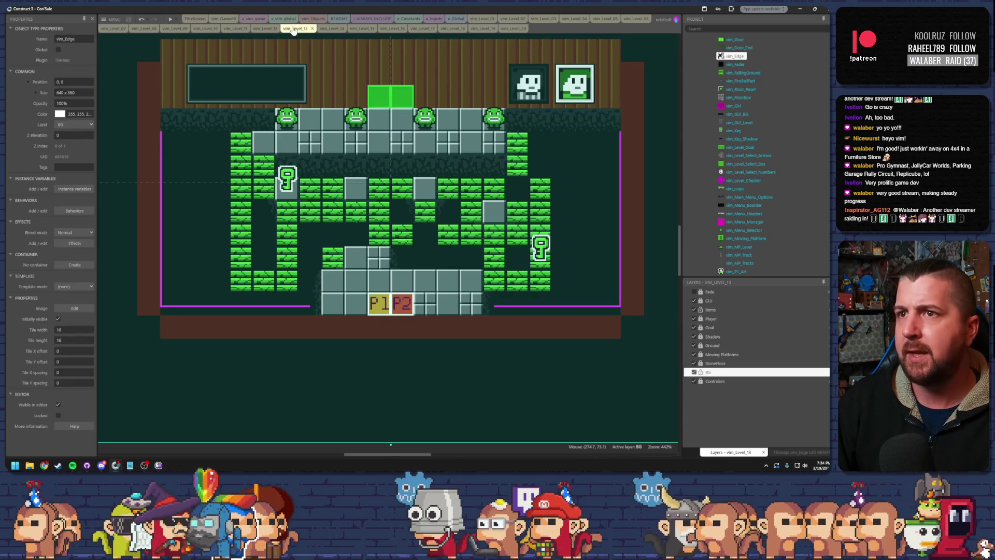
pyautogui.click(700, 347)
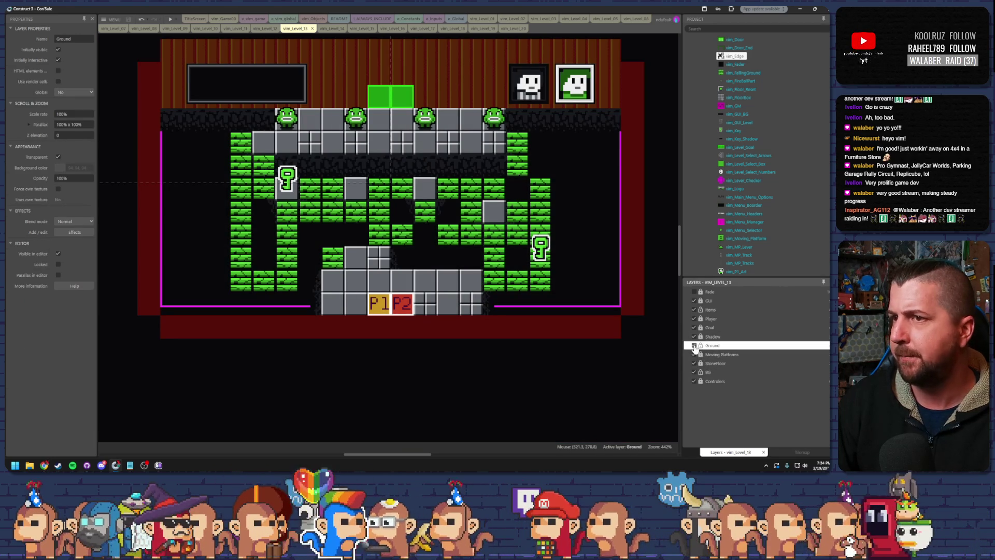
pyautogui.click(695, 345)
pyautogui.click(695, 346)
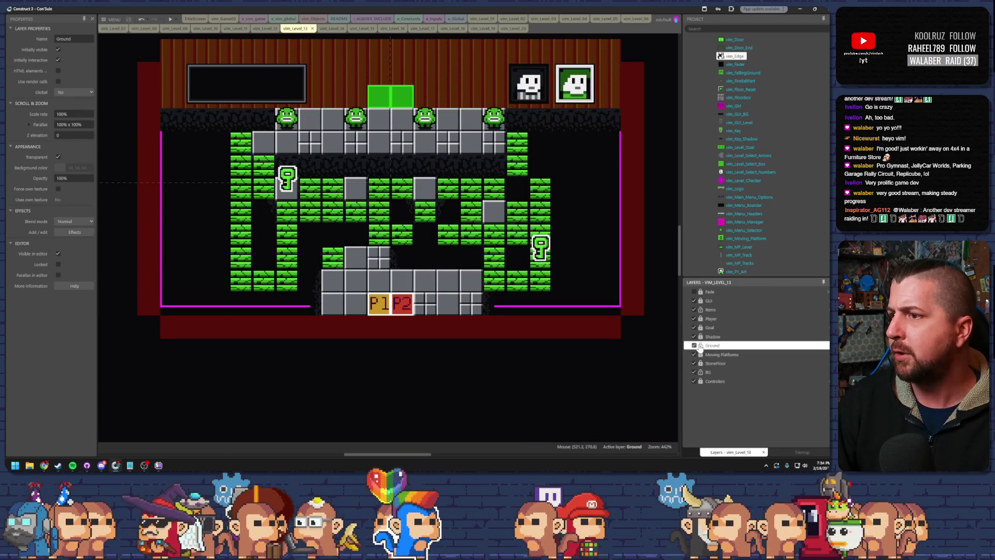
pyautogui.click(325, 30)
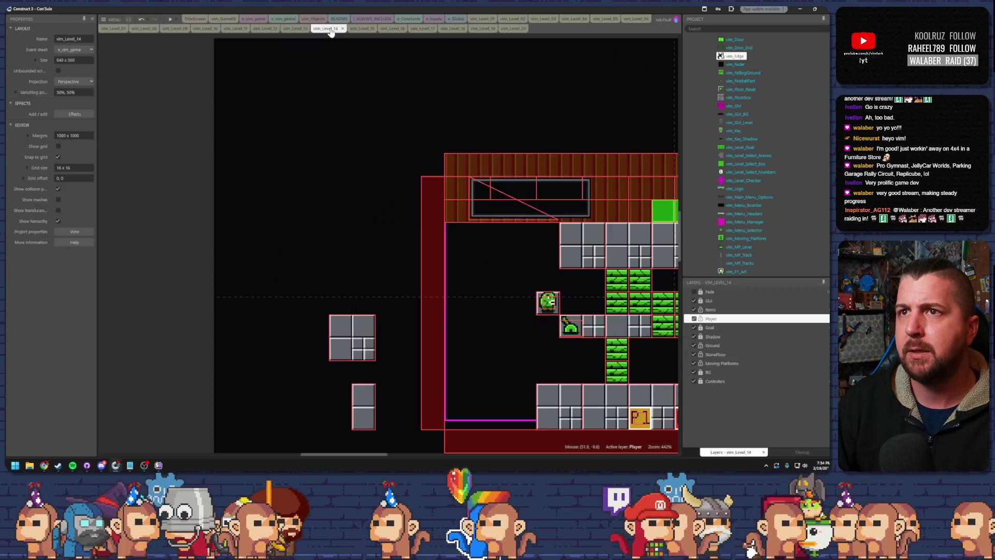
# Step: Hide level 14's Ground layer, make BG the active layer, and select its vim_Edge tilemap
pyautogui.scroll(-5, 611, 237)
pyautogui.scroll(5, 453, 213)
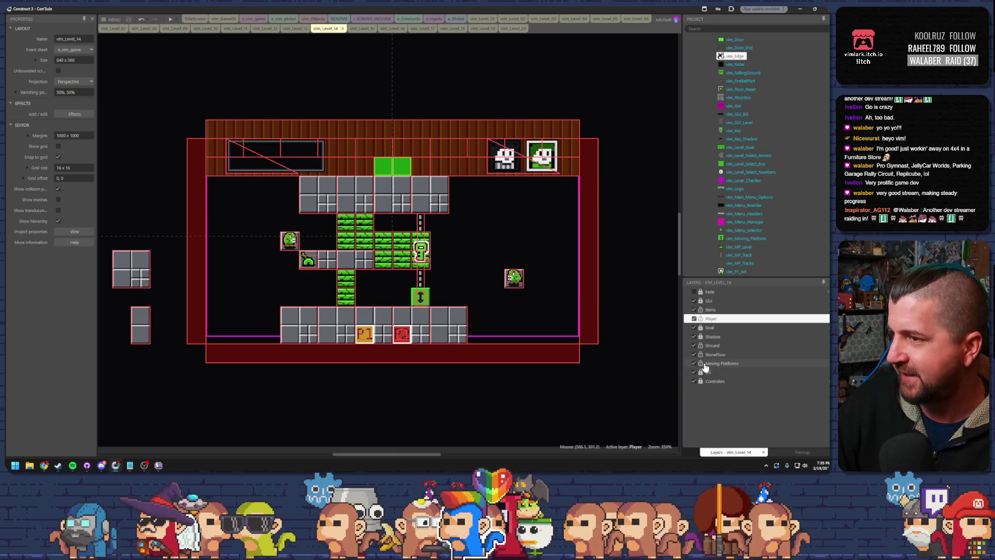
pyautogui.click(711, 345)
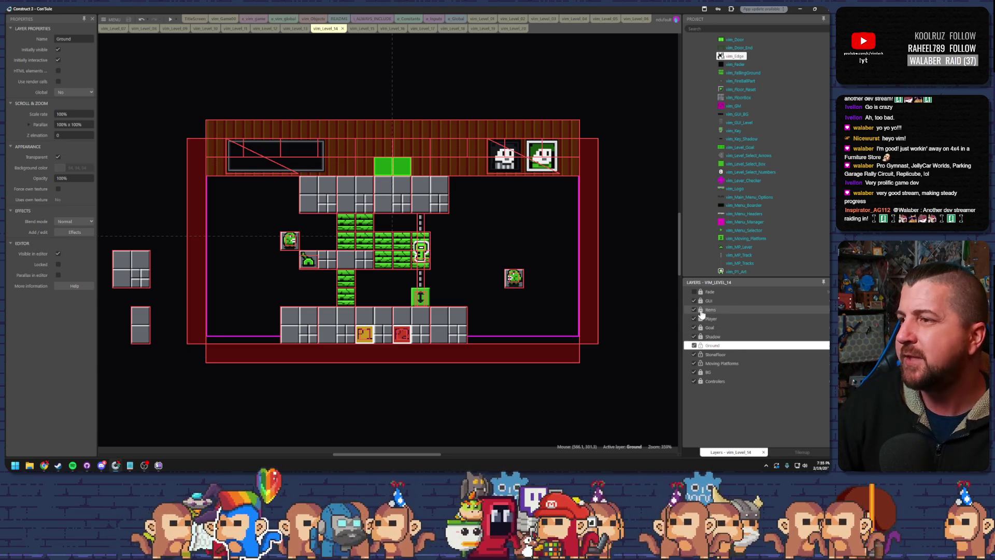
pyautogui.click(693, 345)
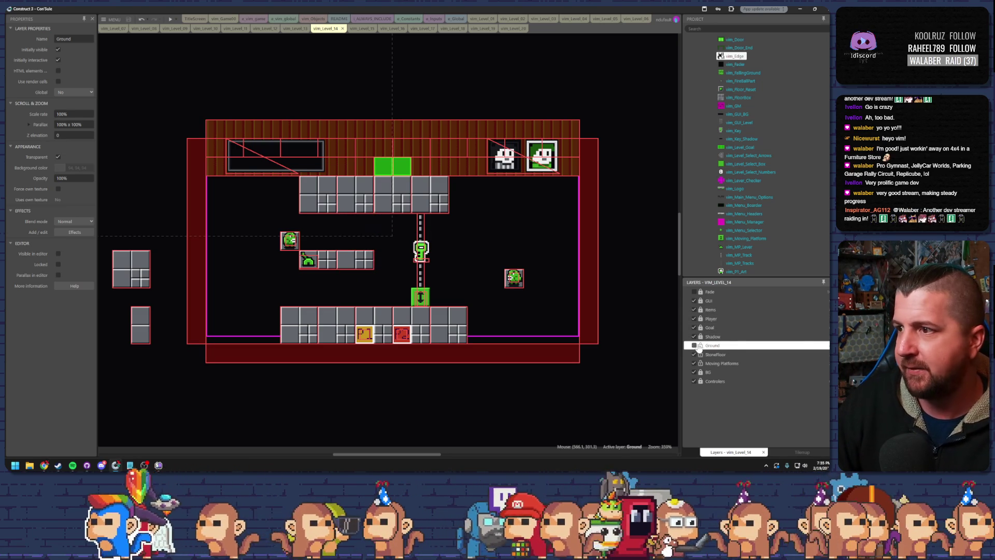
pyautogui.click(707, 372)
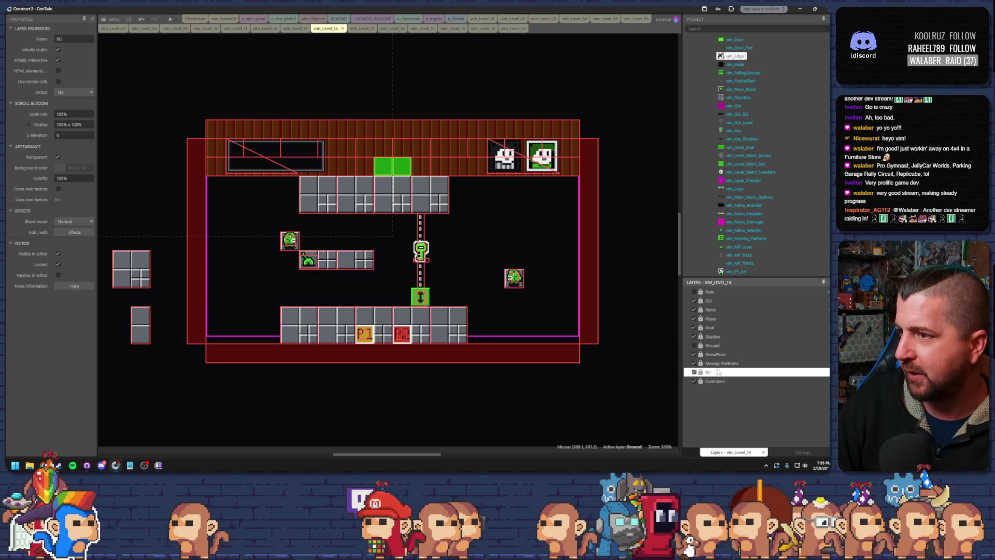
pyautogui.click(624, 335)
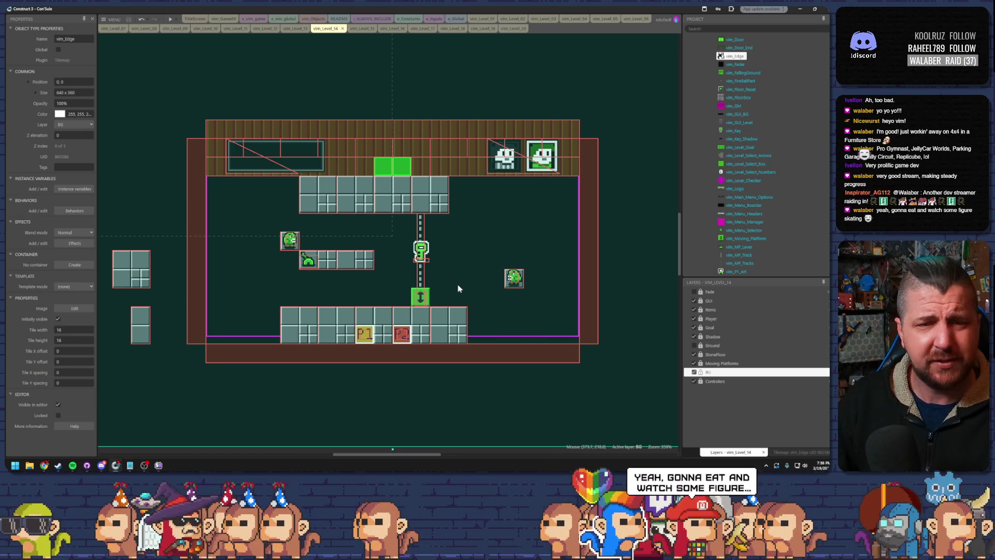
# Step: With the vim_Edge pencil, paint dark shadow tiles under level 14's top and middle platforms
pyautogui.click(710, 372)
pyautogui.click(783, 452)
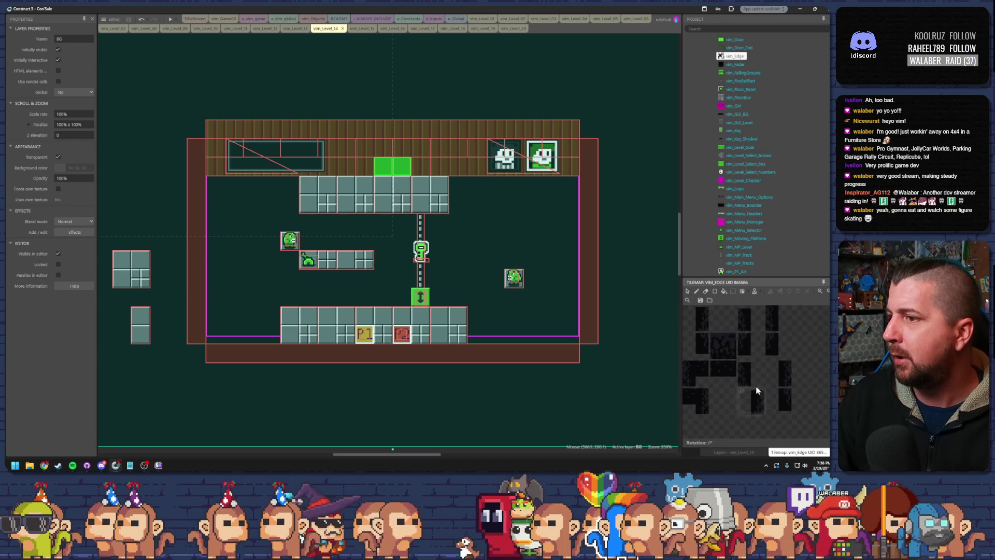
pyautogui.click(696, 291)
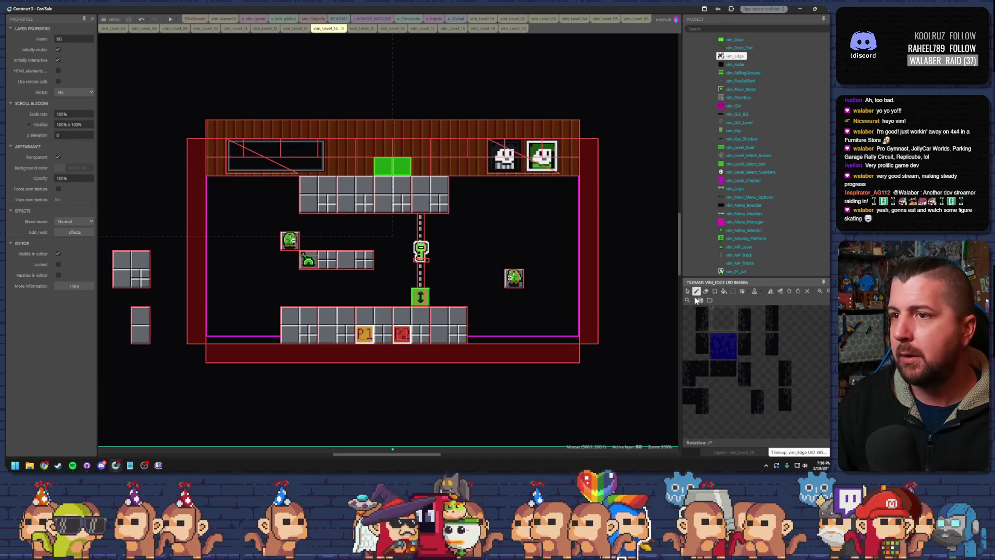
pyautogui.moveTo(438, 220); pyautogui.dragTo(305, 223)
pyautogui.moveTo(309, 276); pyautogui.dragTo(367, 279)
pyautogui.click(289, 262)
pyautogui.click(513, 297)
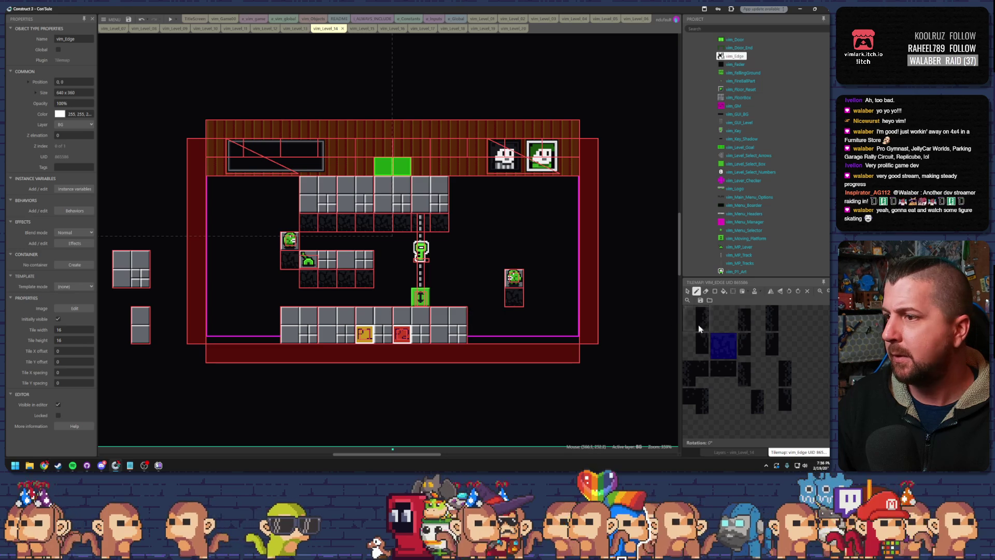
# Step: Cap the platform shadow rows with end tiles and add shadow tiles along the platforms' left sides
pyautogui.click(749, 345)
pyautogui.click(459, 222)
pyautogui.click(533, 297)
pyautogui.click(384, 278)
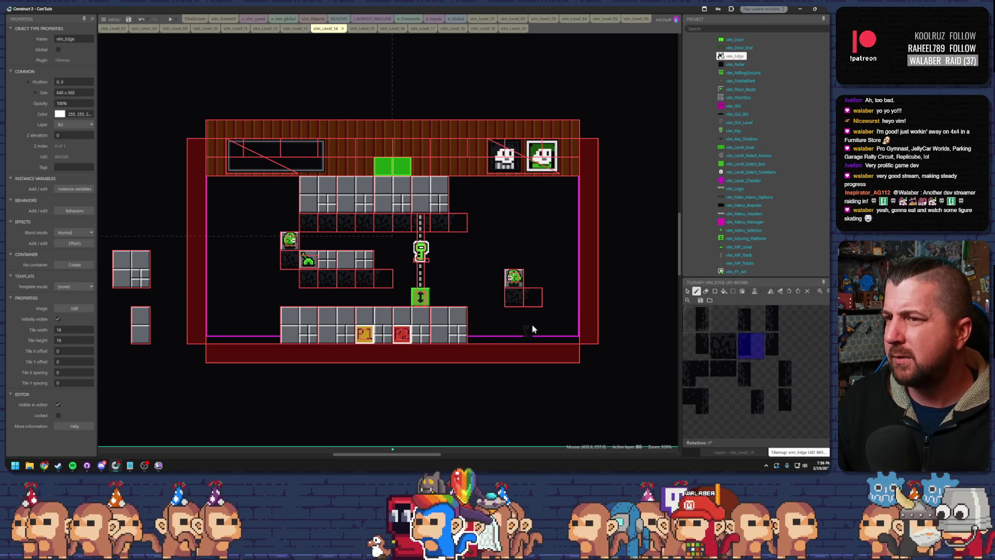
pyautogui.click(695, 345)
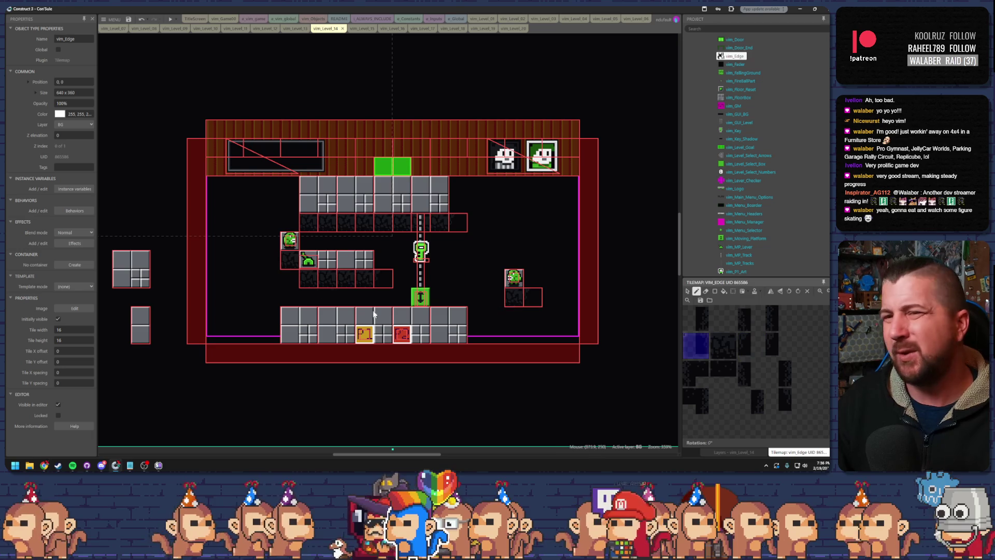
pyautogui.click(271, 260)
pyautogui.click(292, 283)
pyautogui.click(495, 296)
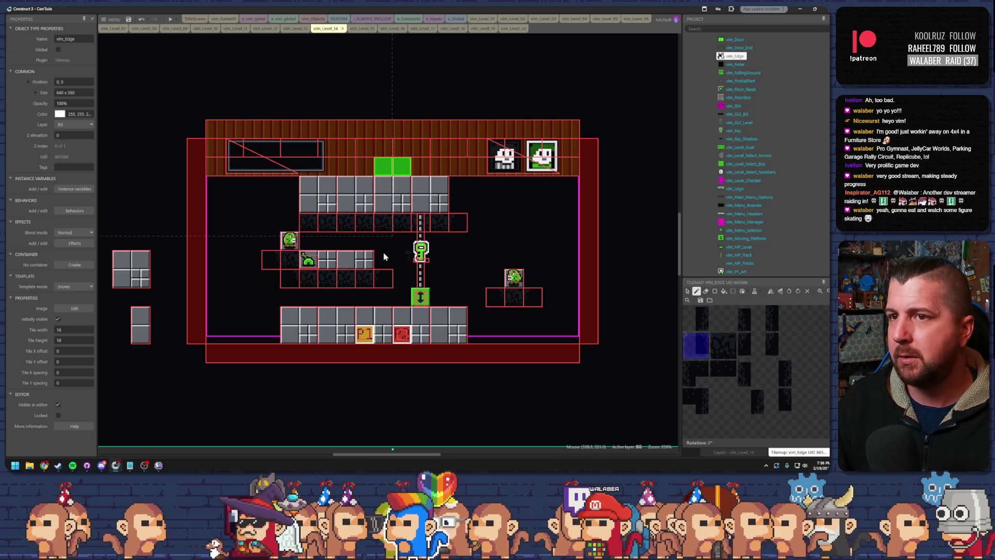
pyautogui.click(290, 223)
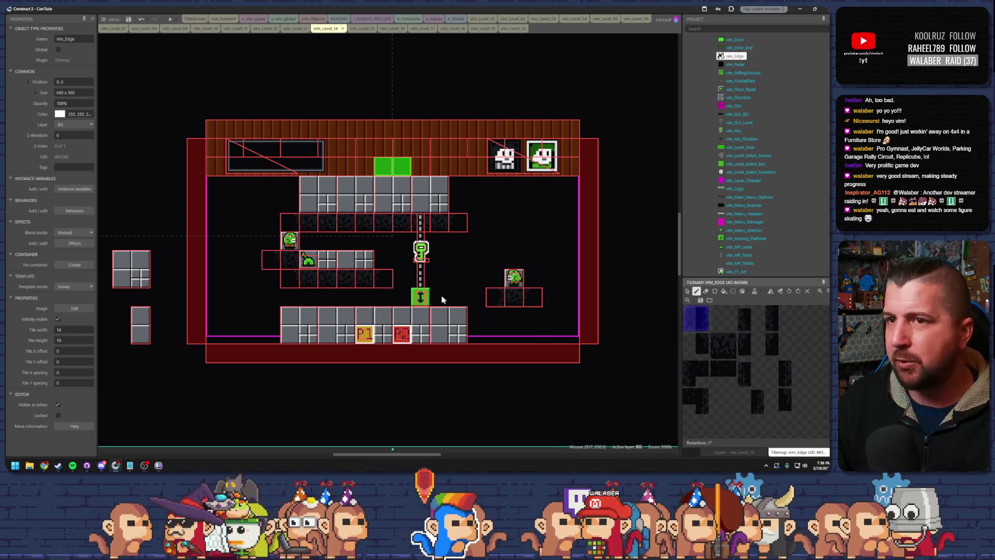
pyautogui.click(276, 249)
# Step: Place edge and corner tiles around the right platform, bottom platform and floor ends
pyautogui.moveTo(719, 318); pyautogui.dragTo(755, 318)
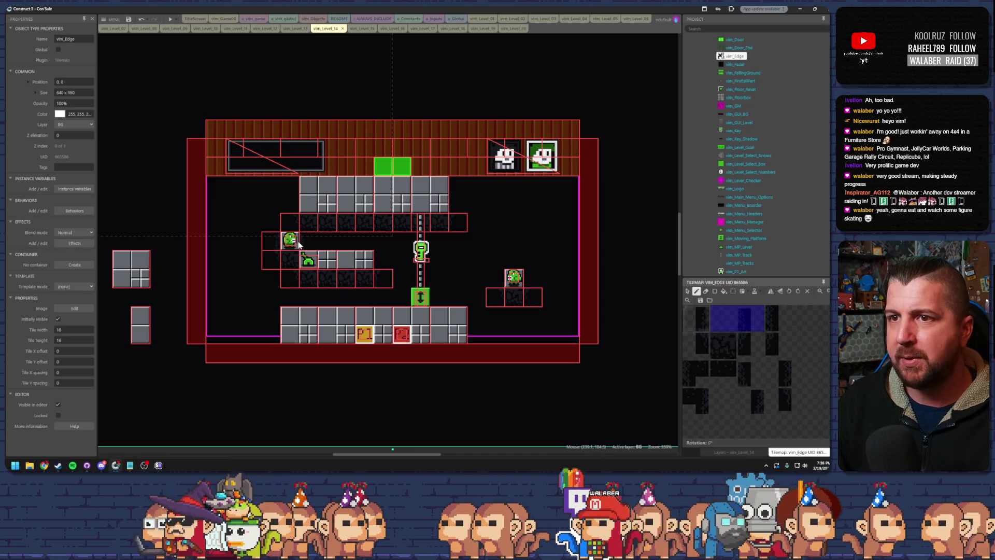
pyautogui.click(741, 320)
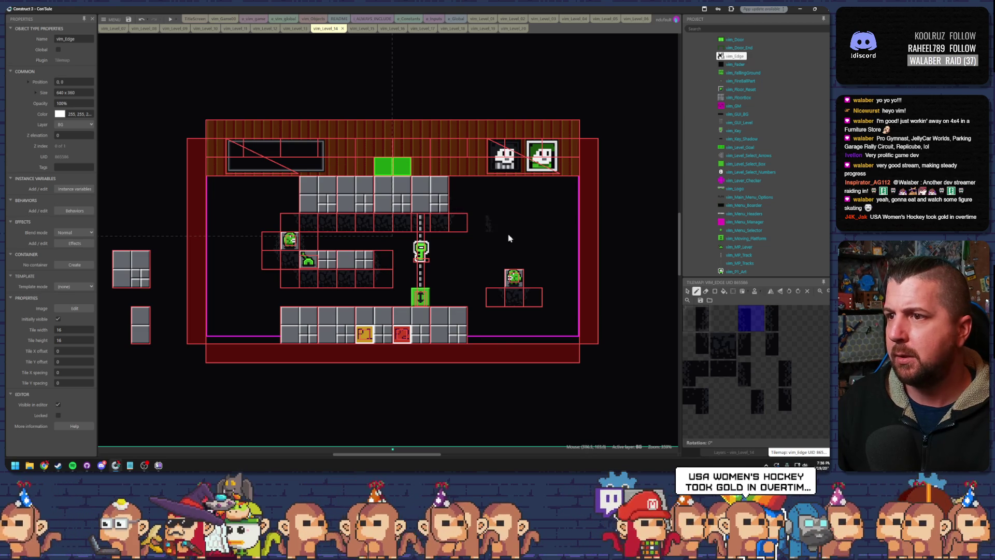
pyautogui.click(533, 278)
pyautogui.click(706, 319)
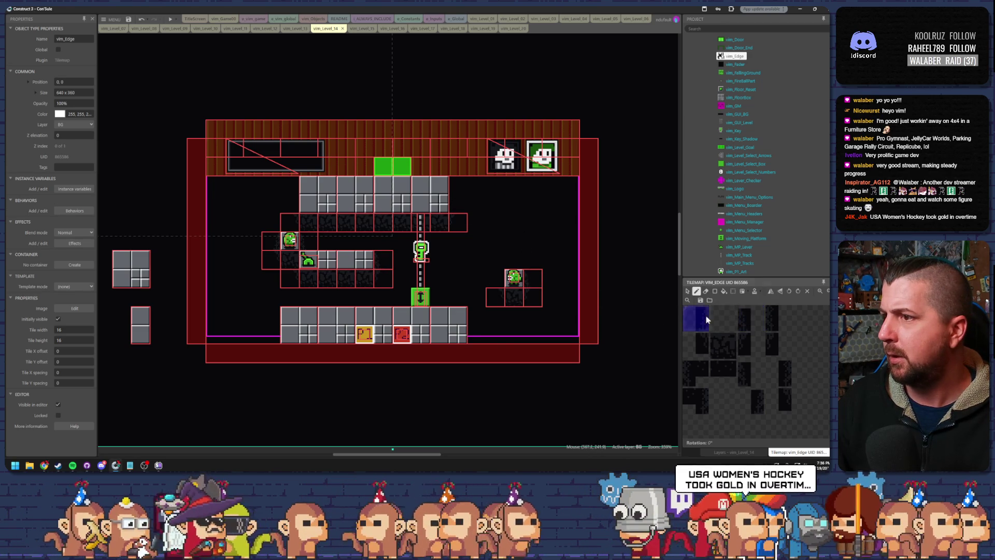
pyautogui.click(496, 280)
pyautogui.click(744, 325)
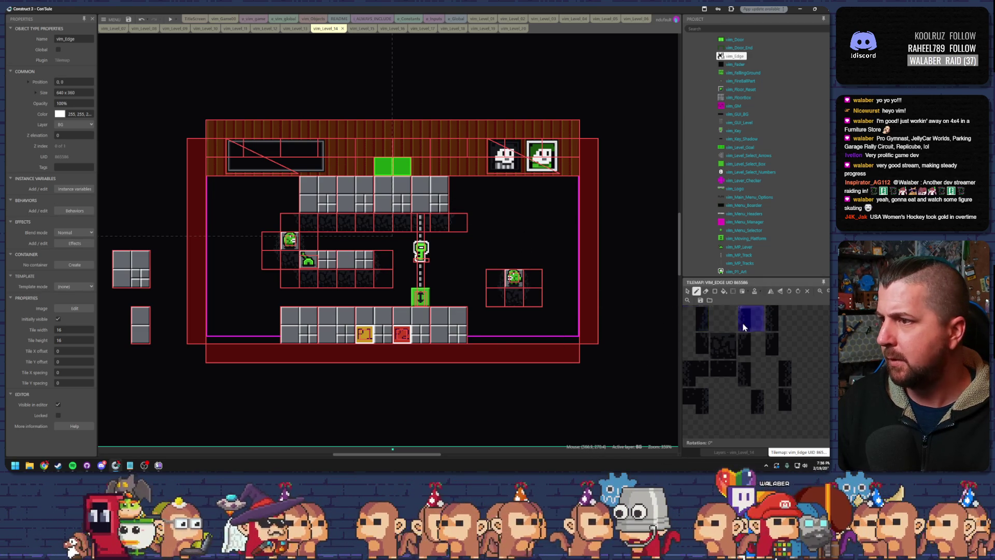
pyautogui.click(474, 320)
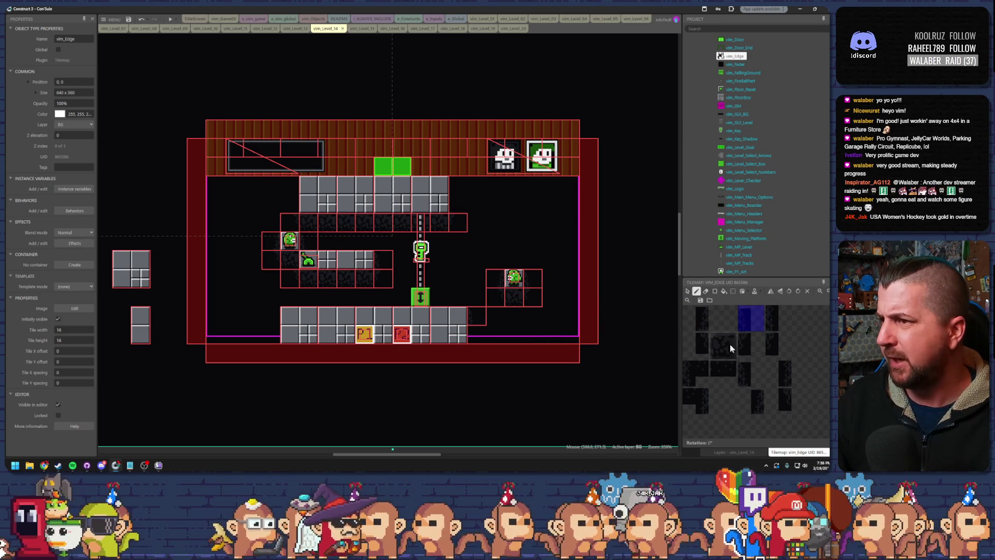
pyautogui.click(778, 325)
pyautogui.click(480, 336)
pyautogui.click(701, 317)
pyautogui.click(271, 316)
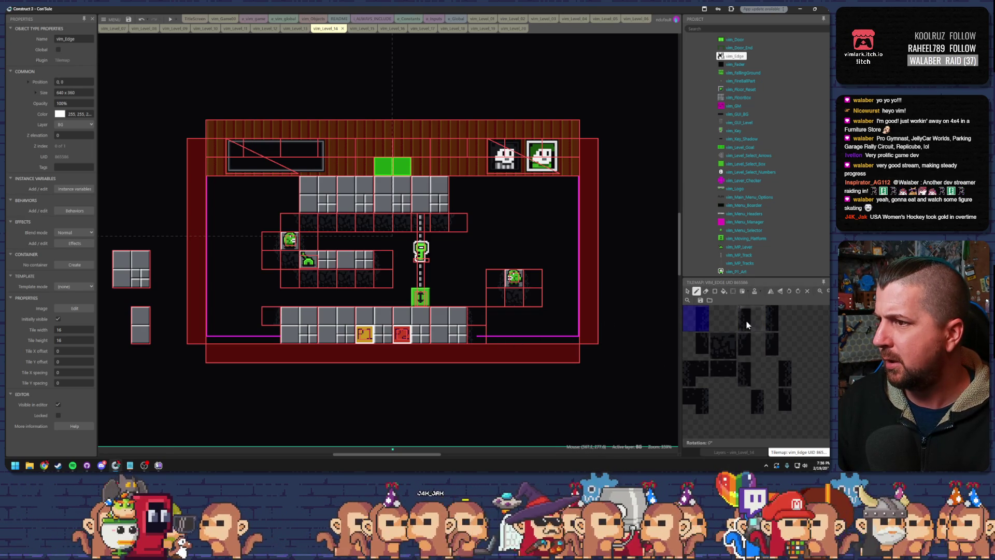
pyautogui.click(785, 370)
pyautogui.click(271, 333)
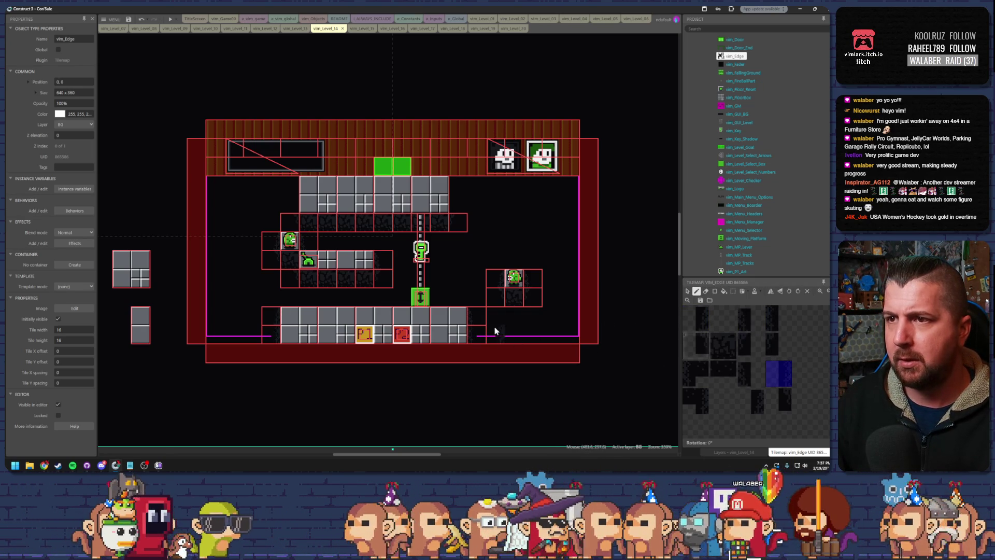
# Step: Add shadow tiles beside the top grey blocks and fill a full dark row under the ceiling
pyautogui.click(295, 197)
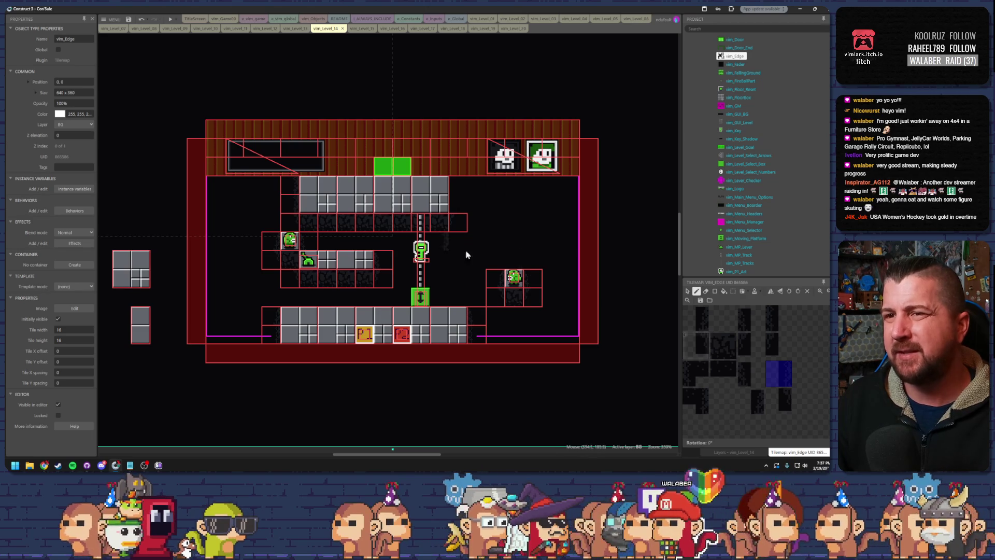
pyautogui.click(779, 317)
pyautogui.click(459, 193)
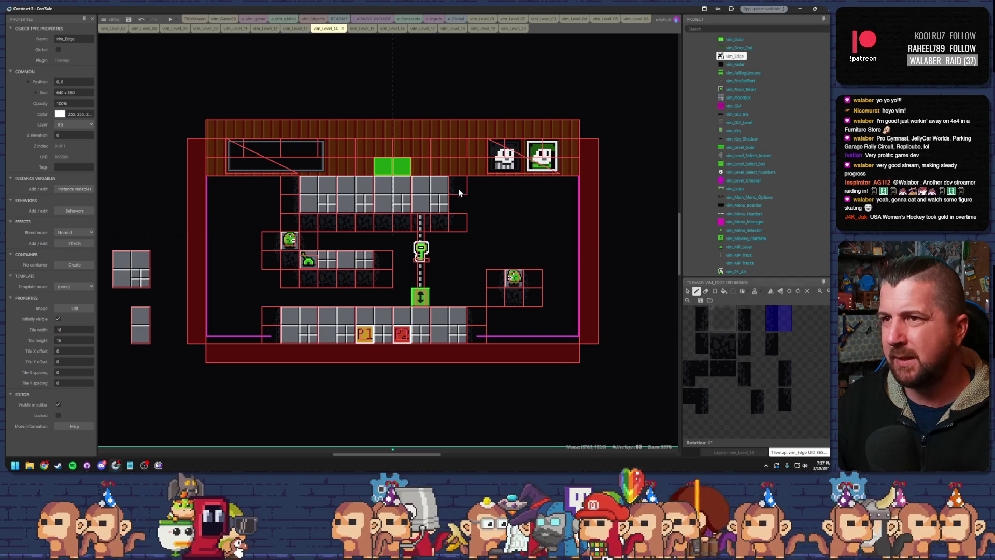
pyautogui.click(723, 347)
pyautogui.click(494, 190)
pyautogui.moveTo(494, 190)
pyautogui.mouseDown()
pyautogui.moveTo(582, 196)
pyautogui.moveTo(218, 185)
pyautogui.mouseUp()
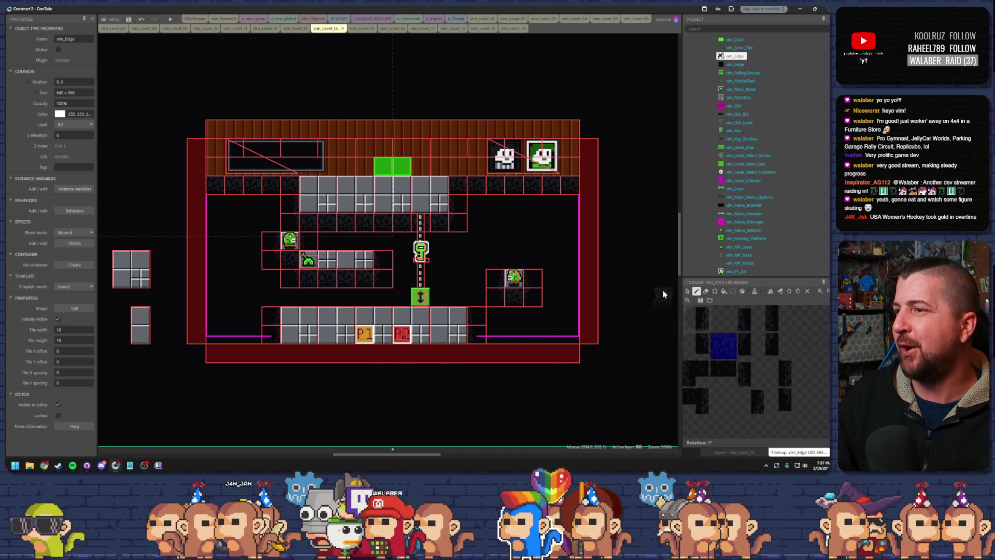
# Step: Stop painting and make level 14's Ground layer visible again
pyautogui.click(688, 292)
pyautogui.click(731, 452)
pyautogui.click(694, 372)
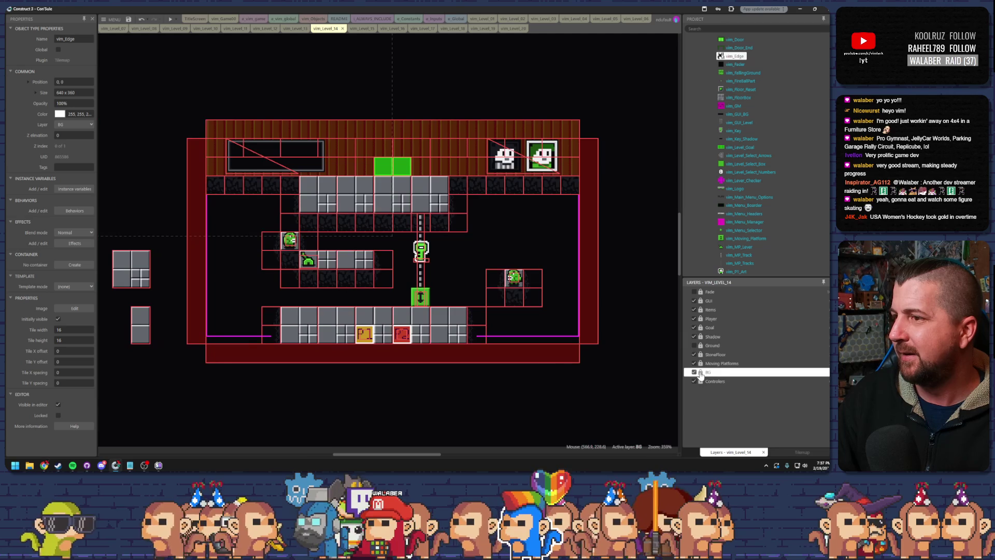
pyautogui.click(701, 345)
pyautogui.click(694, 346)
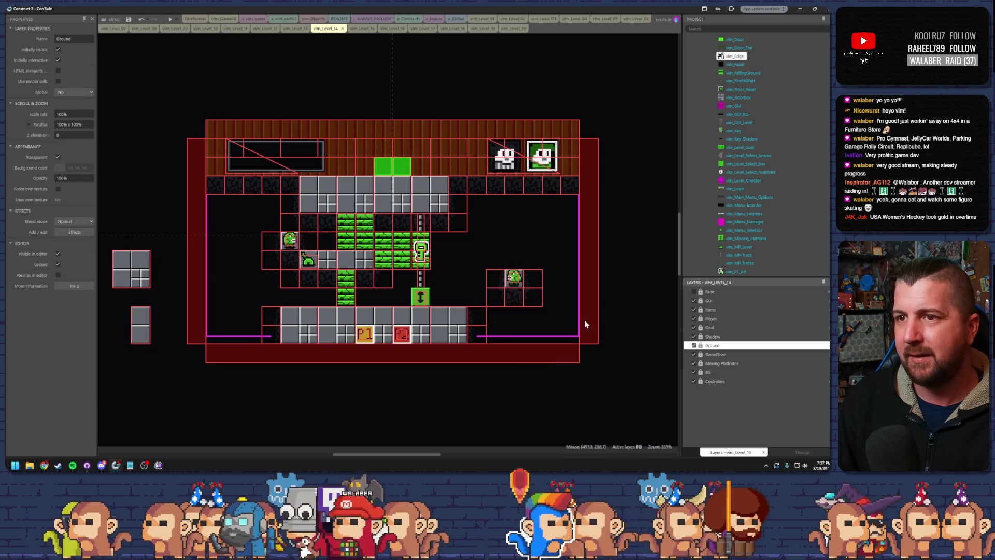
# Step: Open the vim_Level_15 layout and zoom around it
pyautogui.click(128, 19)
pyautogui.click(355, 28)
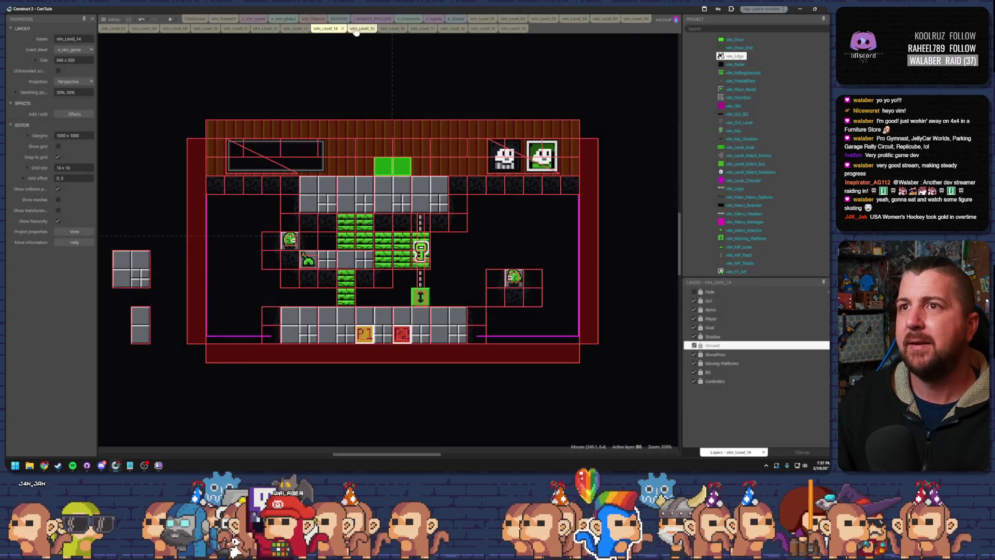
pyautogui.scroll(3, 448, 200)
pyautogui.scroll(-3, 532, 218)
pyautogui.scroll(4, 447, 239)
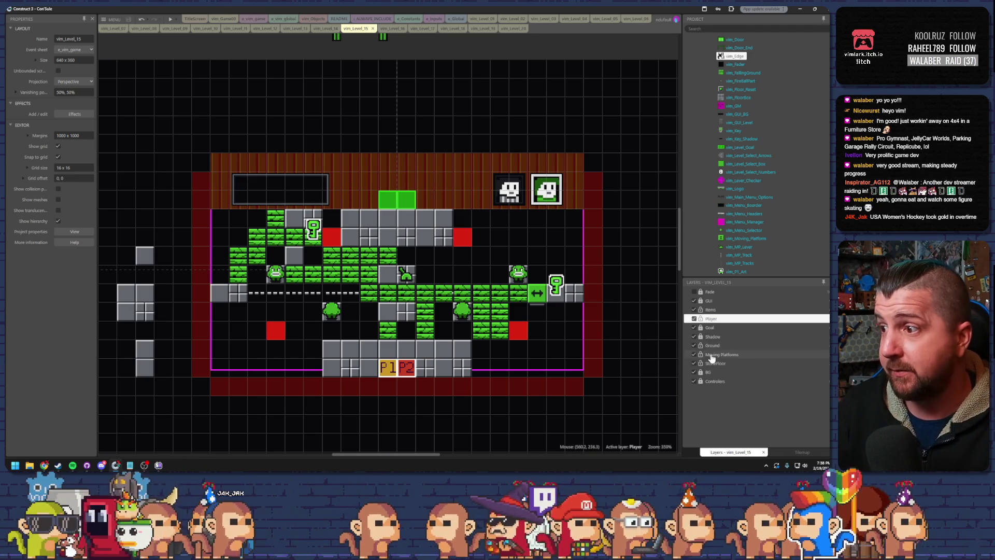
# Step: Hide level 15's Ground layer, make BG the active layer, and run a preview of level 15
pyautogui.click(695, 346)
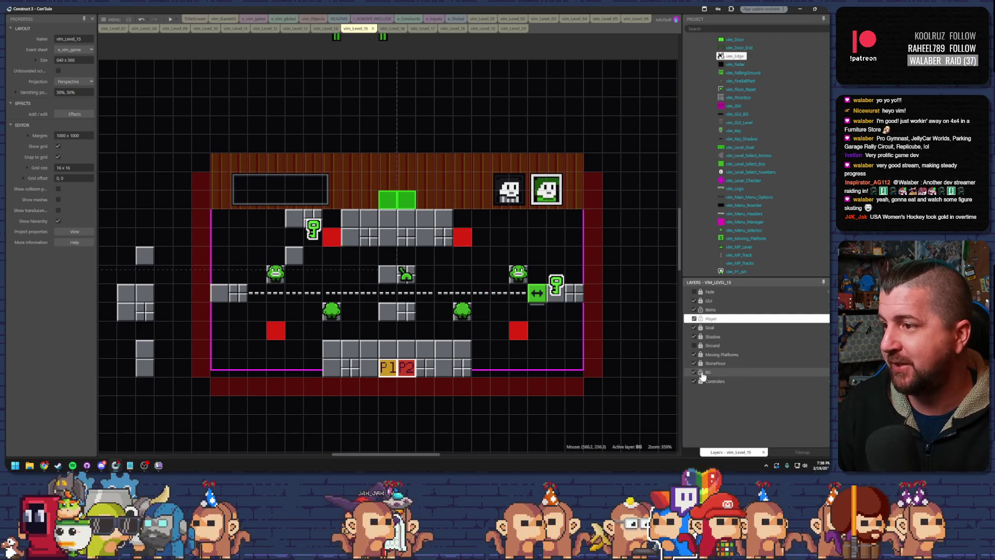
pyautogui.click(695, 372)
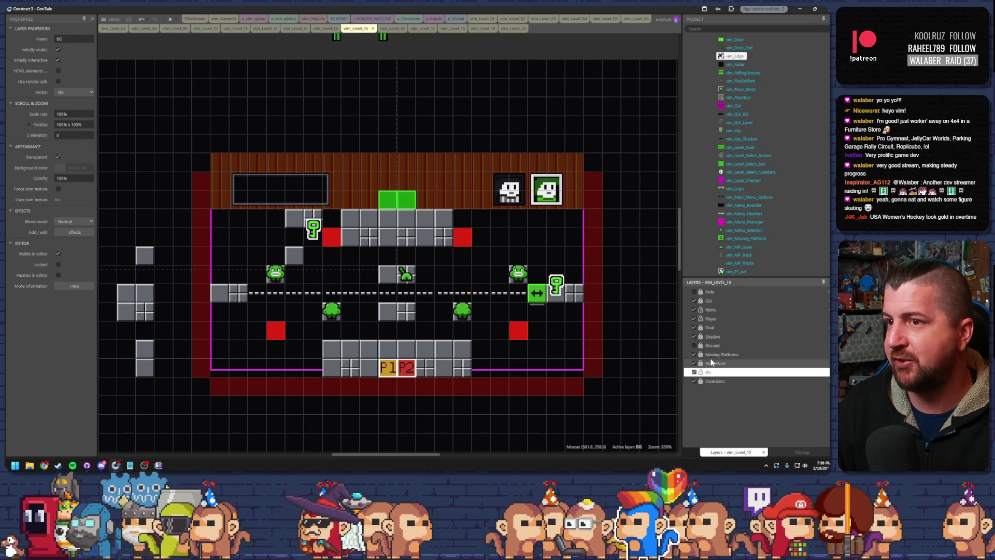
pyautogui.click(170, 19)
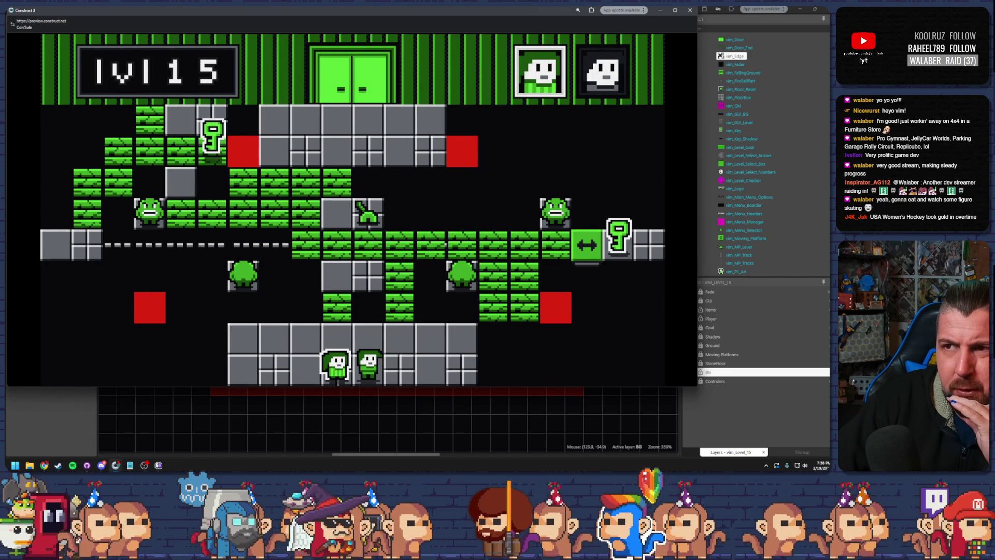
# Step: Close the level 15 preview and select the vim_Edge tilemap
pyautogui.click(689, 10)
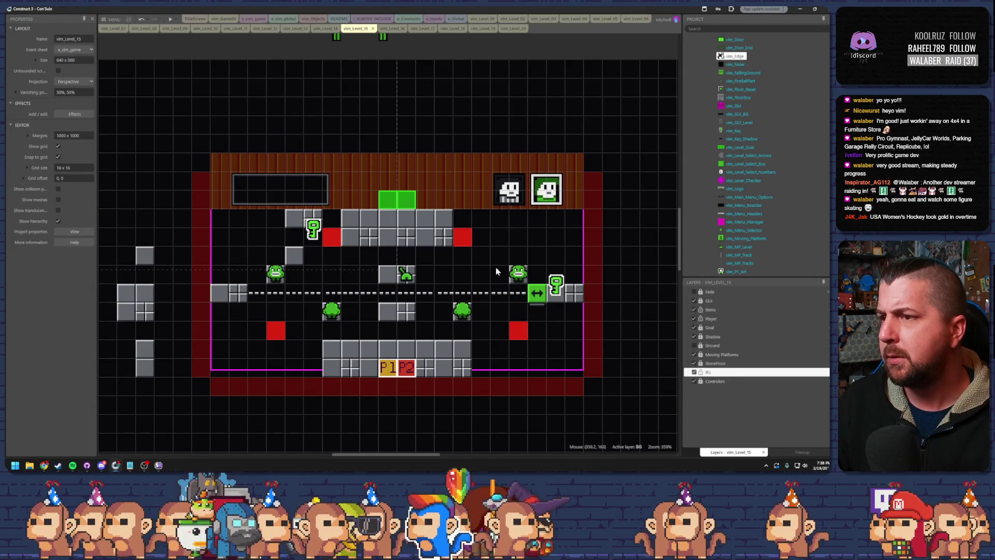
pyautogui.click(559, 327)
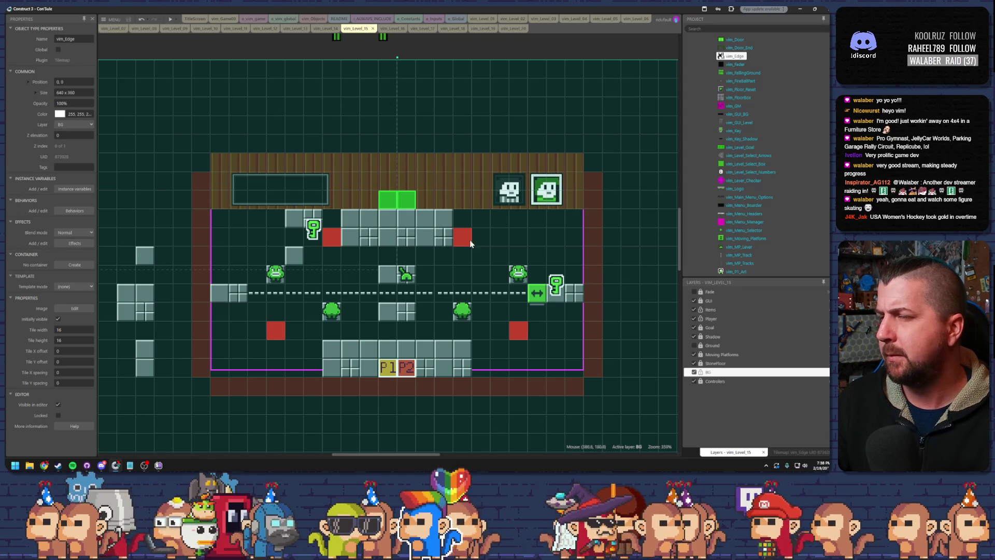
# Step: After checking level 14 for reference, paint dark shadow tiles under level 15's top and lower platforms
pyautogui.click(325, 29)
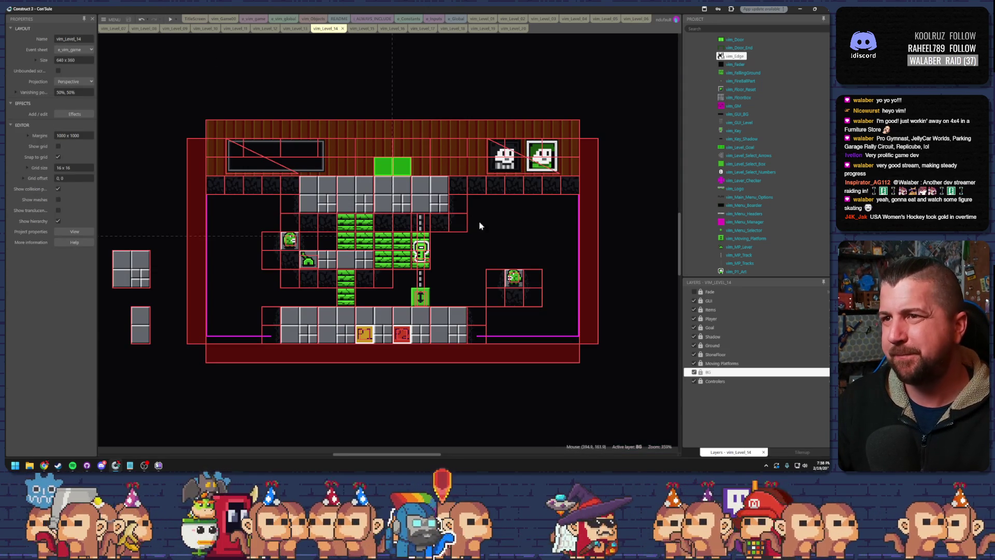
pyautogui.click(359, 29)
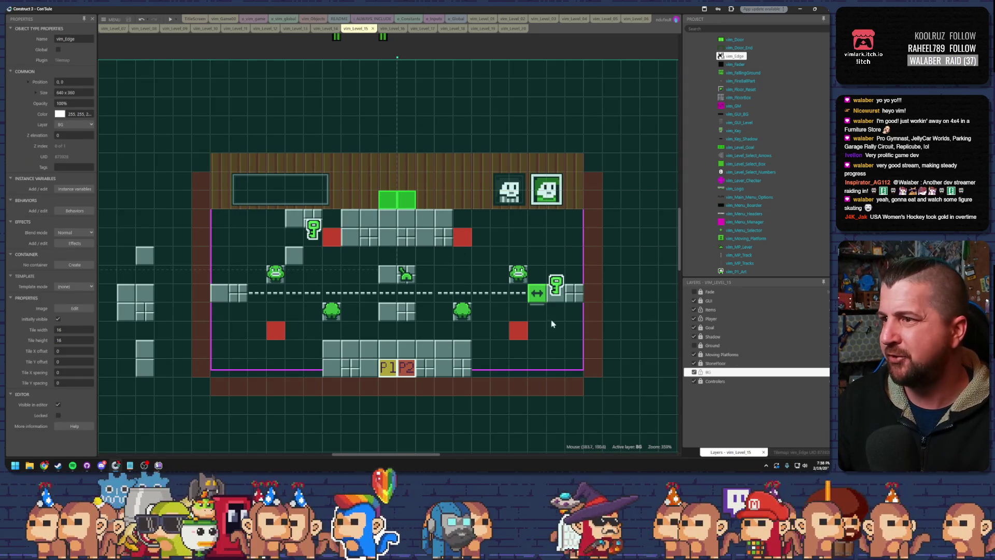
pyautogui.click(798, 452)
pyautogui.click(723, 343)
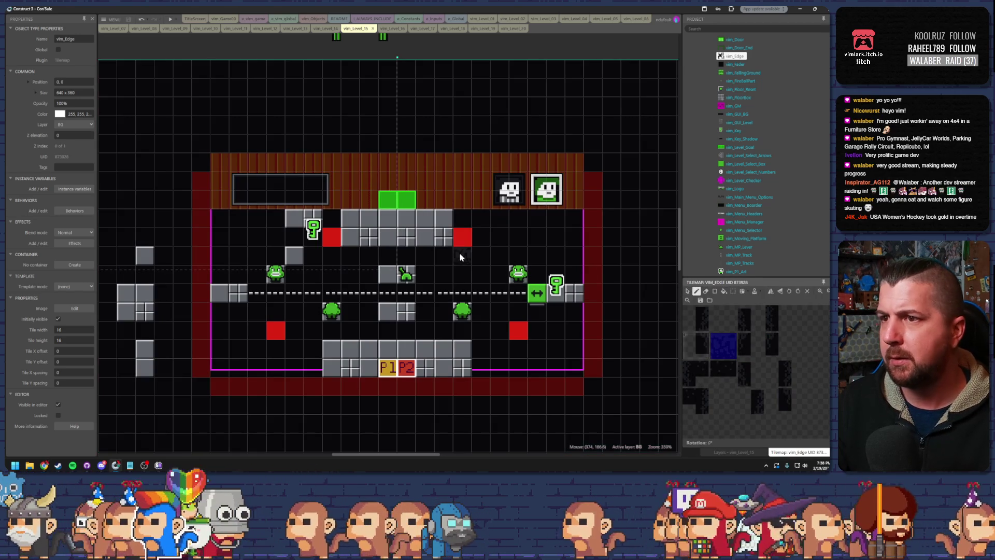
pyautogui.moveTo(460, 257); pyautogui.dragTo(326, 254)
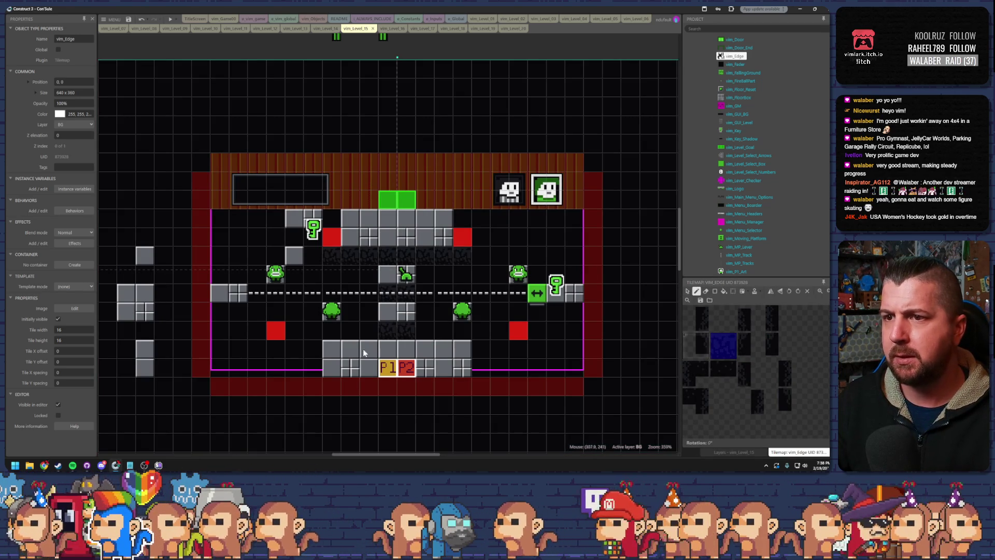
pyautogui.moveTo(218, 311); pyautogui.dragTo(236, 311)
pyautogui.click(314, 311)
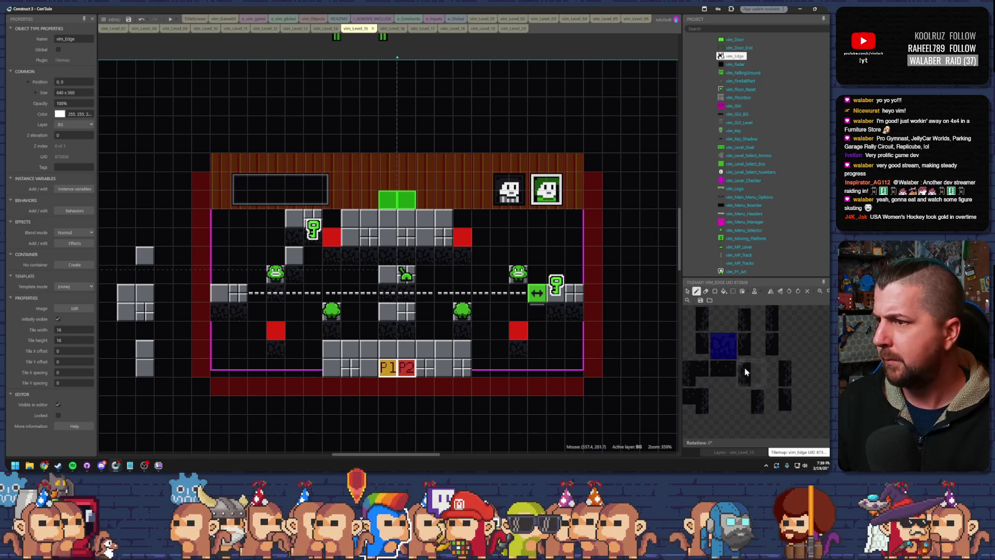
# Step: Try two other vim_Edge tiles from the palette, then bring up the layer list
pyautogui.click(704, 346)
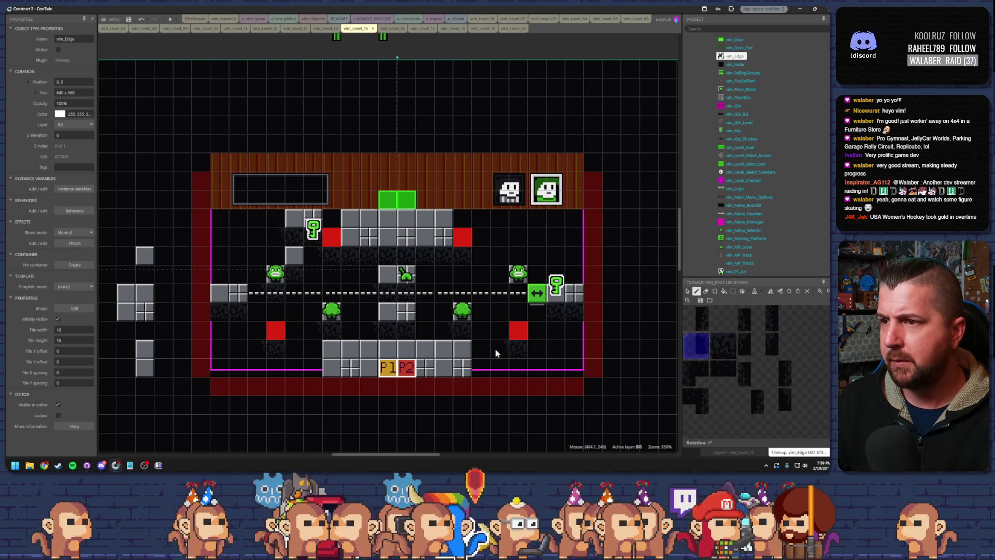
pyautogui.click(723, 346)
pyautogui.click(730, 452)
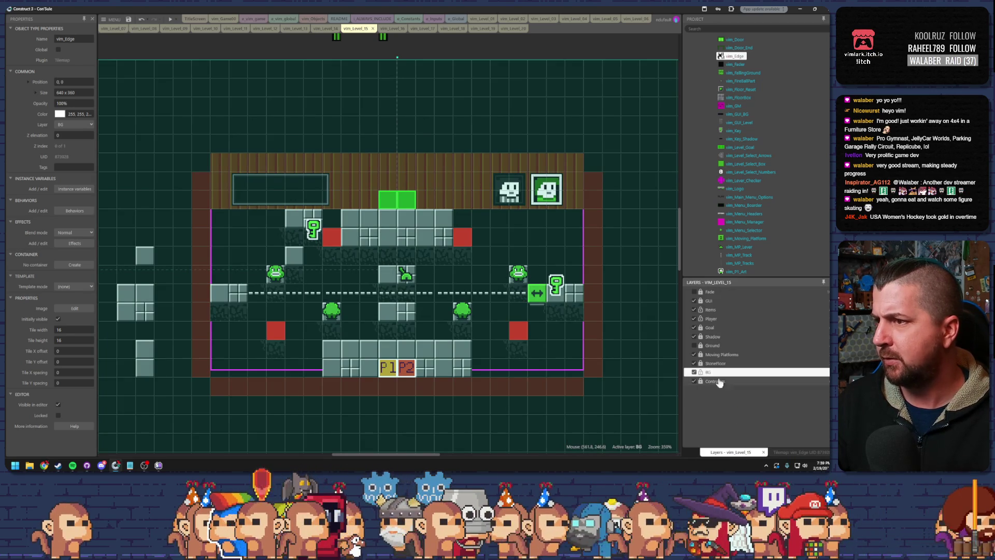
# Step: Hide the moving platforms layer, leave tile painting, and preview level 15 to check the shadow tiles
pyautogui.click(695, 354)
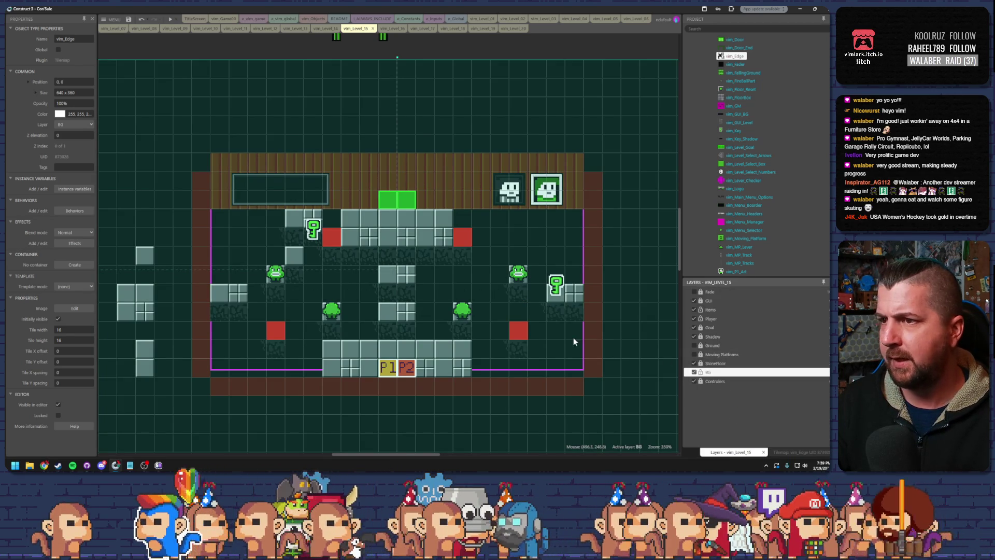
pyautogui.click(798, 453)
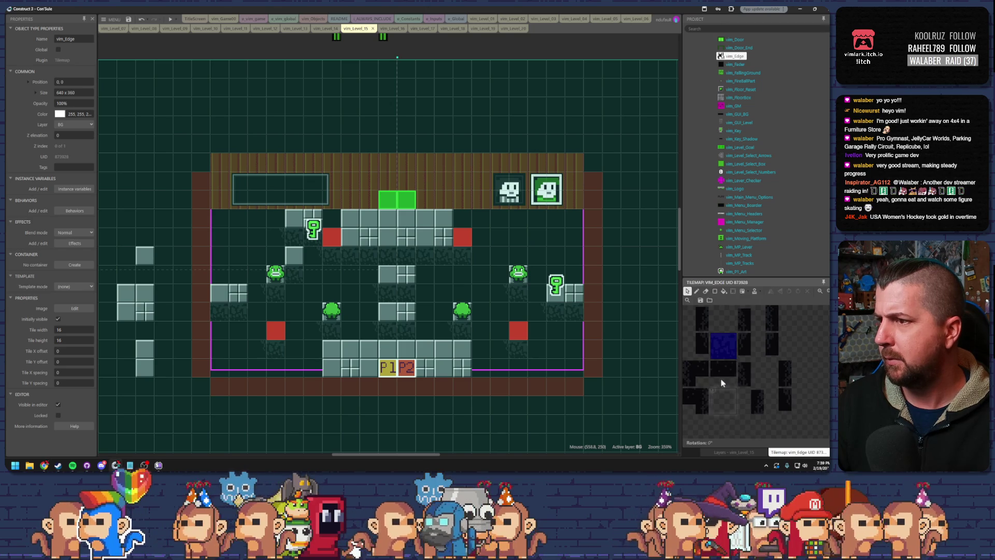
pyautogui.click(697, 291)
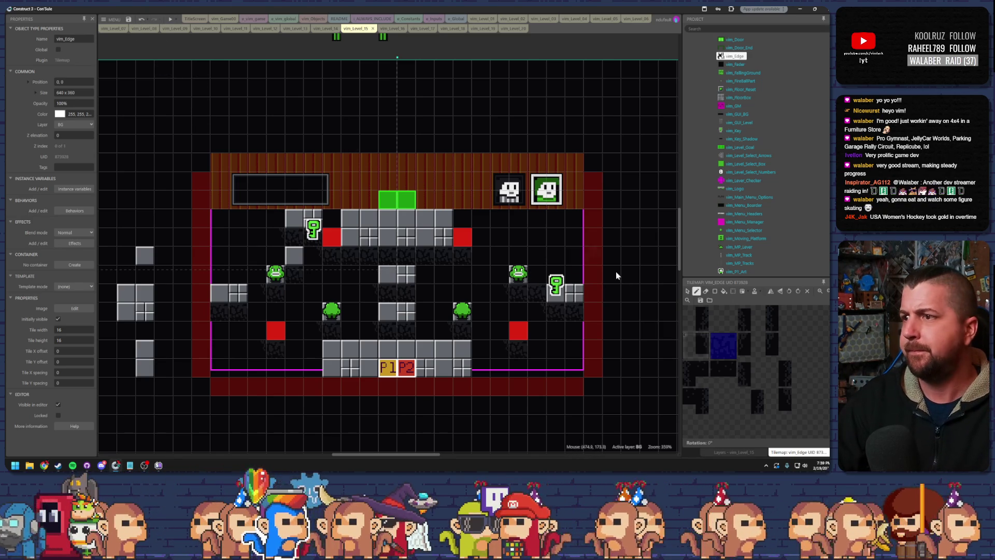
pyautogui.click(687, 291)
pyautogui.click(171, 20)
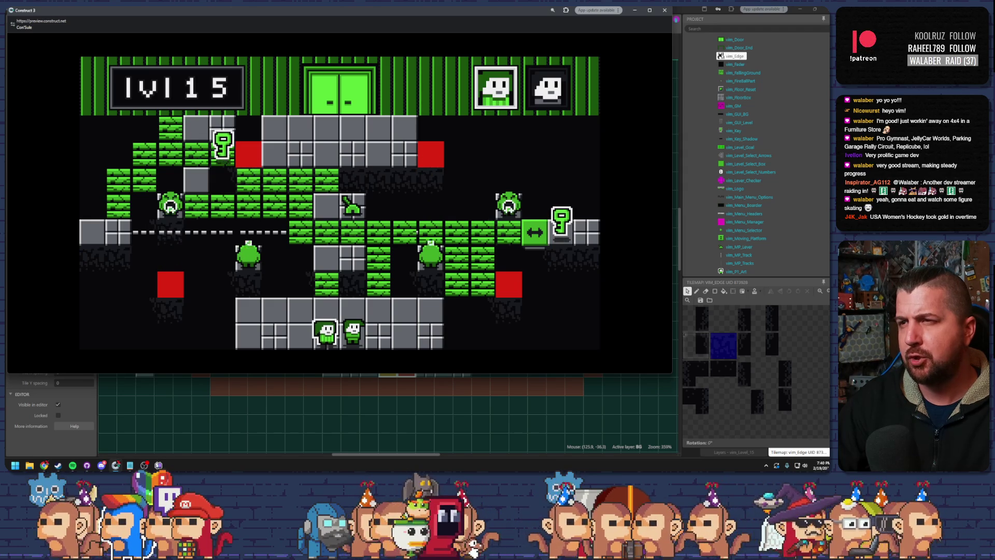
# Step: Close the preview, zoom into level 15, and pick a different vim_Edge tile for the pencil
pyautogui.click(665, 11)
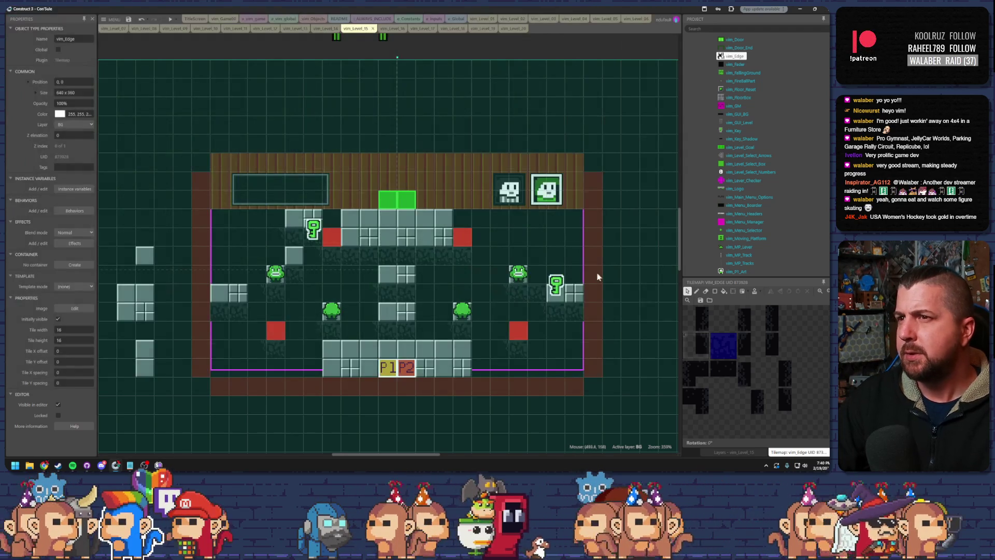
pyautogui.scroll(4, 534, 305)
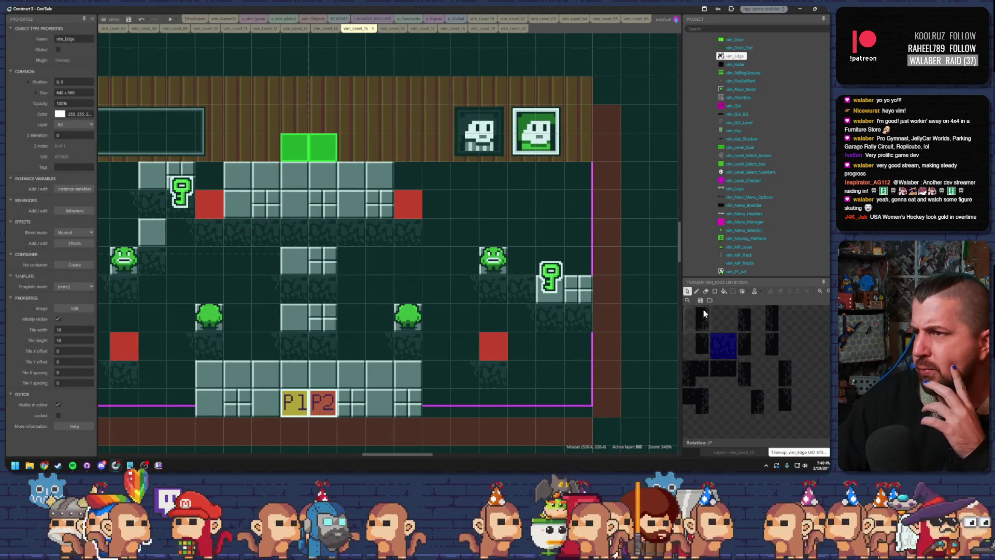
pyautogui.click(696, 291)
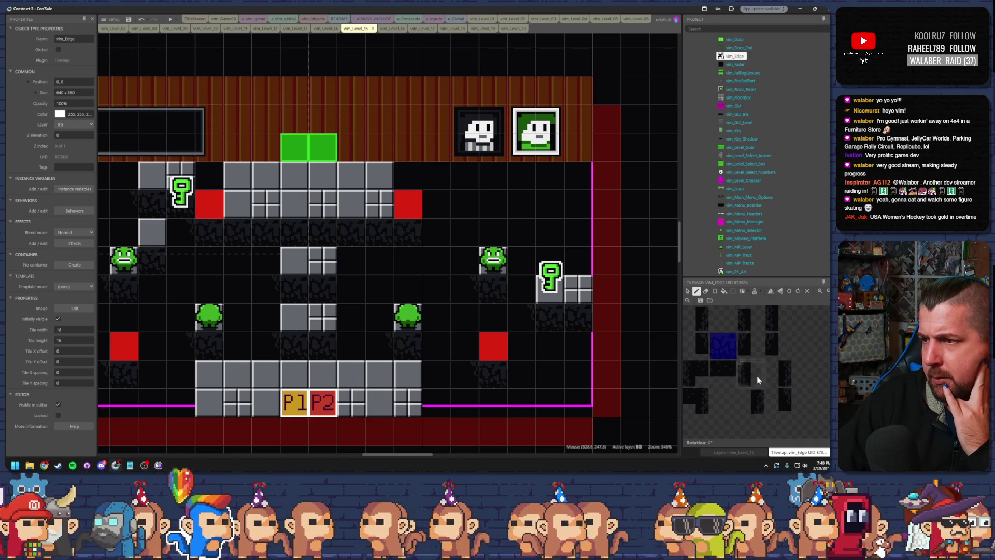
pyautogui.click(723, 399)
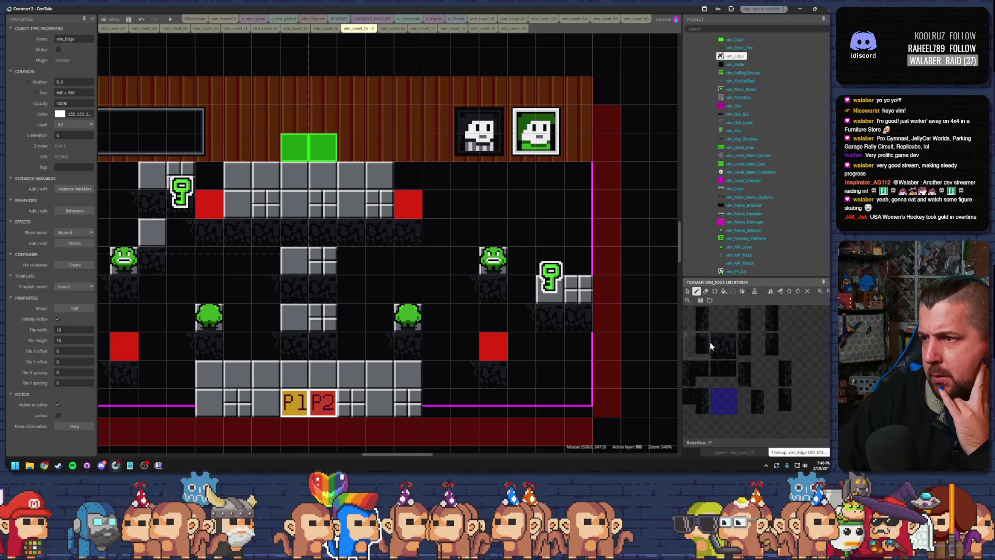
# Step: Copy the right half of one vim_Edge tile and paste the dark block onto another tile's right half
pyautogui.doubleClick(779, 369)
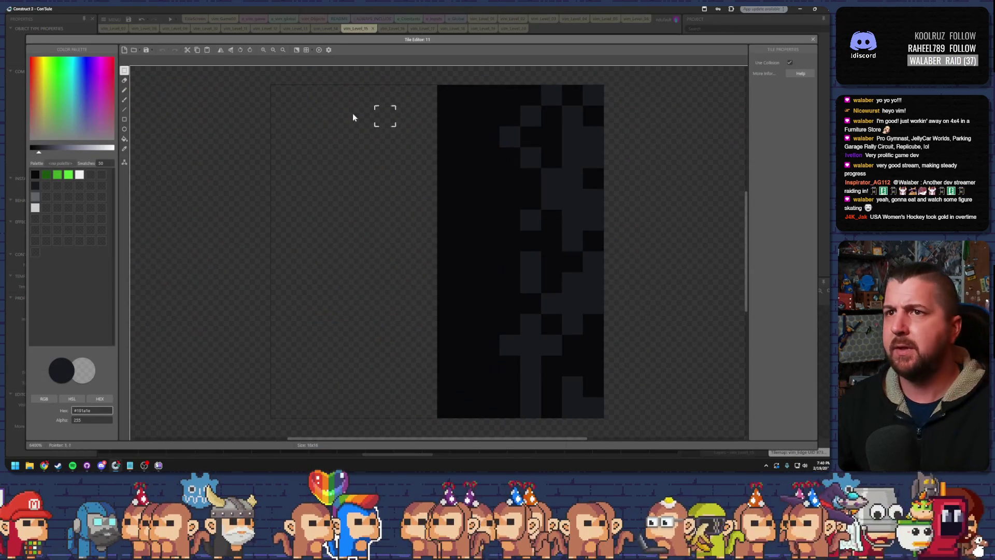
pyautogui.moveTo(438, 101)
pyautogui.mouseDown()
pyautogui.moveTo(590, 411)
pyautogui.moveTo(600, 410)
pyautogui.mouseUp()
pyautogui.click(812, 40)
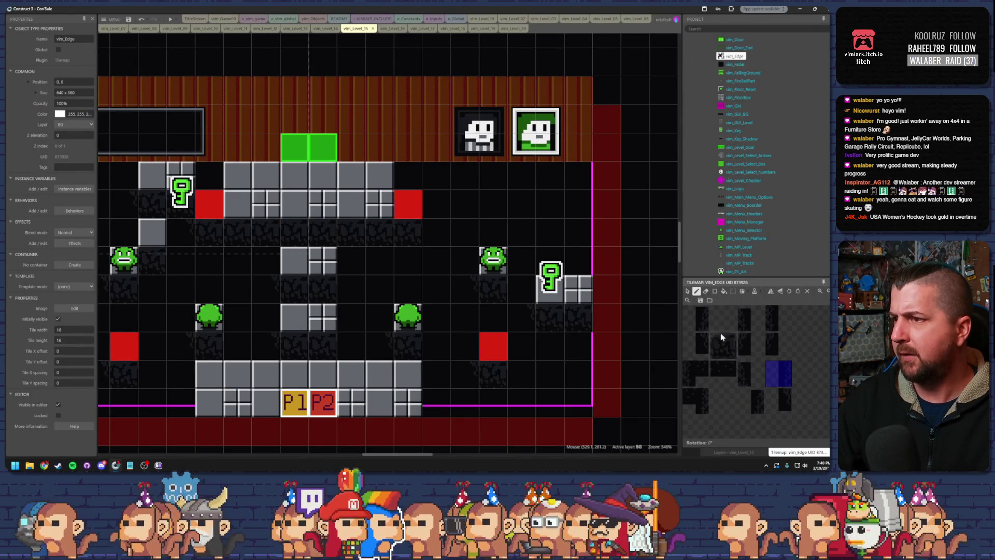
pyautogui.doubleClick(723, 401)
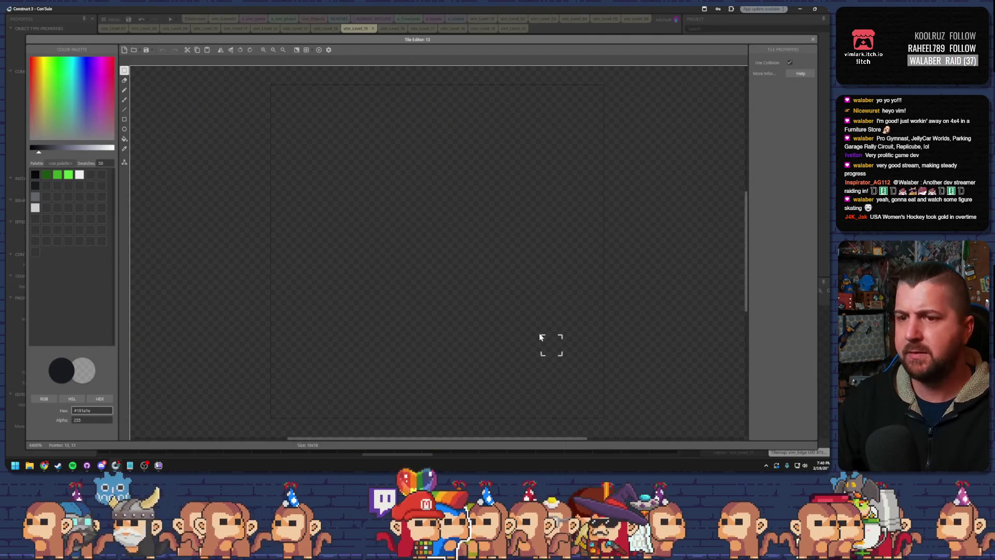
pyautogui.hotkey('ctrl', 'v')
pyautogui.moveTo(461, 253); pyautogui.dragTo(544, 252)
pyautogui.click(812, 40)
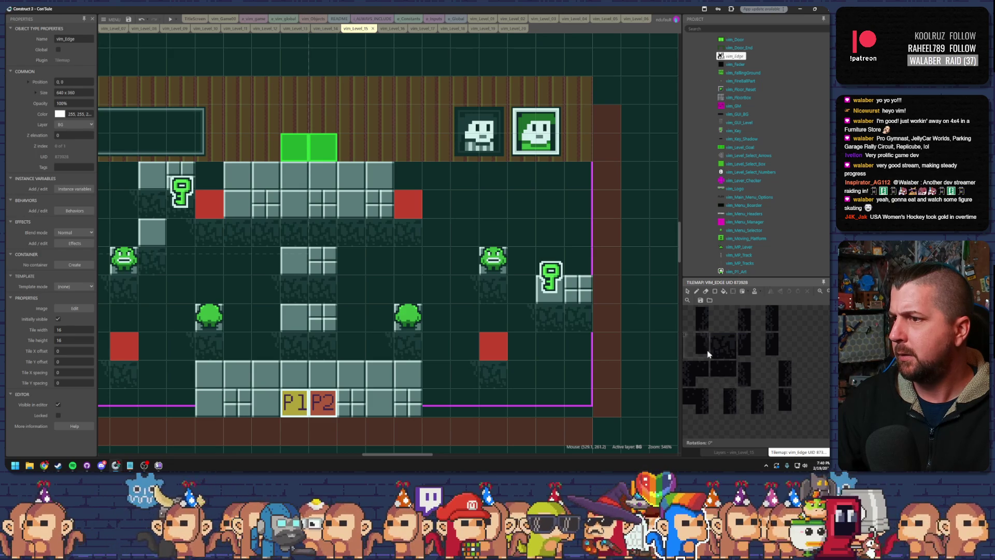
# Step: Rework tile 13 by shifting its selected dark pixels four pixels to the left
pyautogui.doubleClick(780, 318)
pyautogui.moveTo(286, 98)
pyautogui.mouseDown()
pyautogui.moveTo(406, 391)
pyautogui.moveTo(384, 413)
pyautogui.moveTo(402, 412)
pyautogui.mouseUp()
pyautogui.click(652, 175)
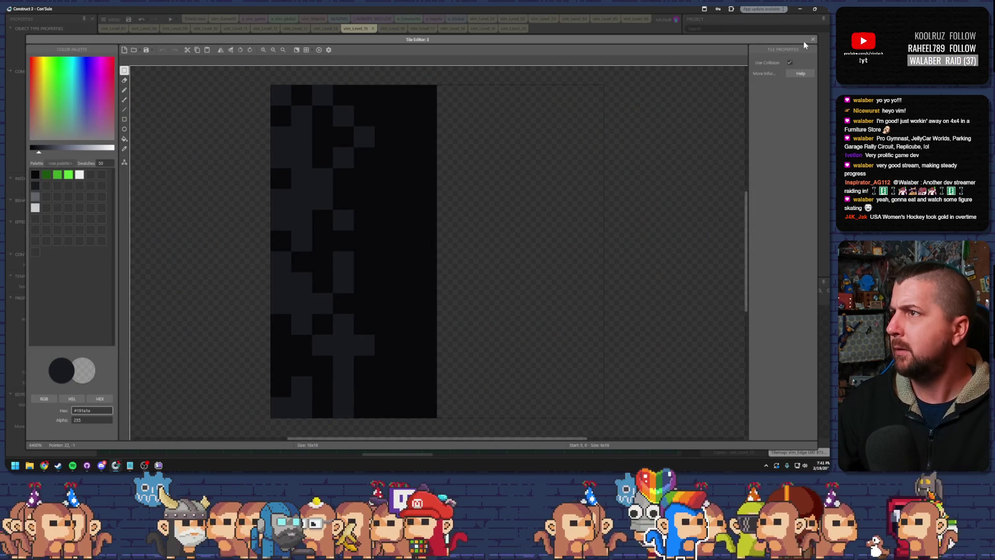
pyautogui.click(813, 40)
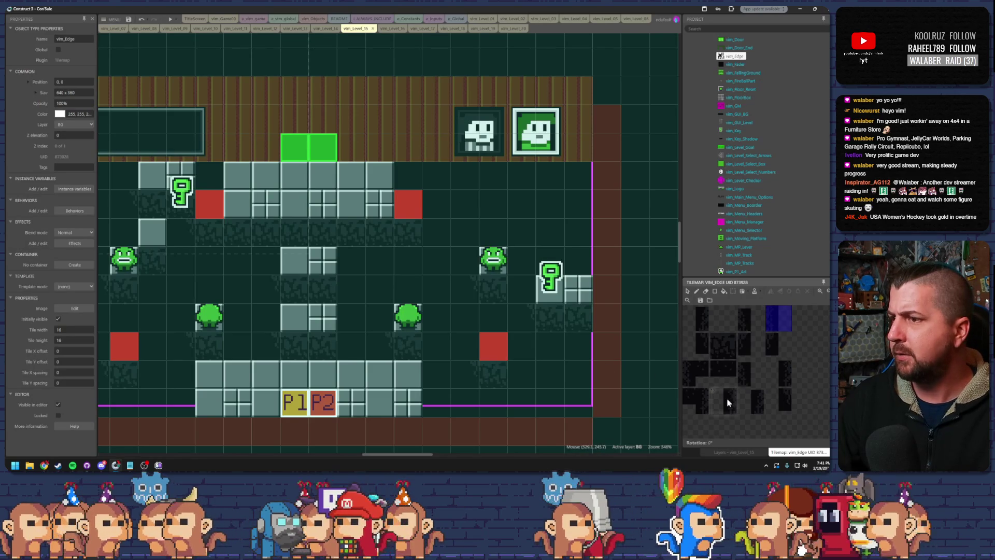
pyautogui.doubleClick(596, 371)
pyautogui.moveTo(399, 258); pyautogui.dragTo(324, 255)
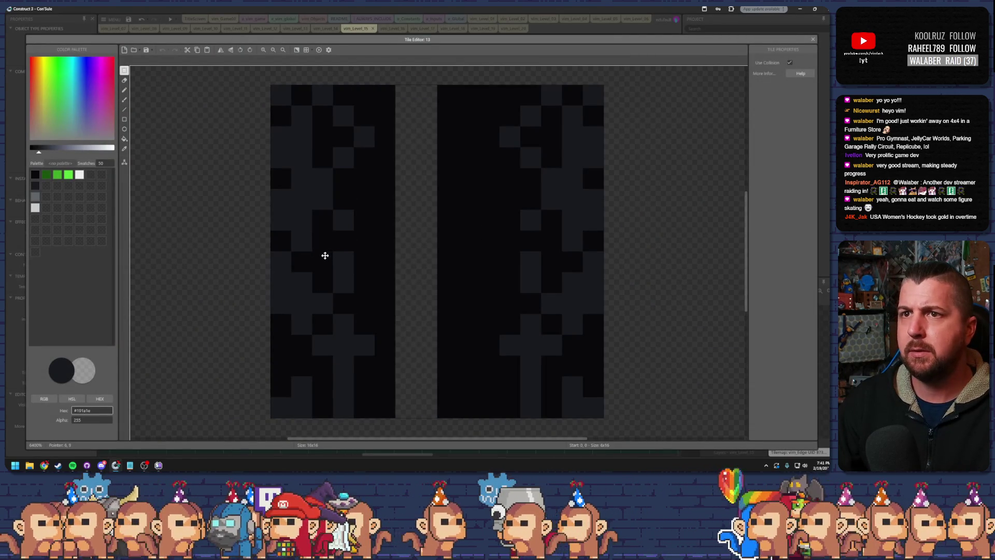
pyautogui.click(812, 40)
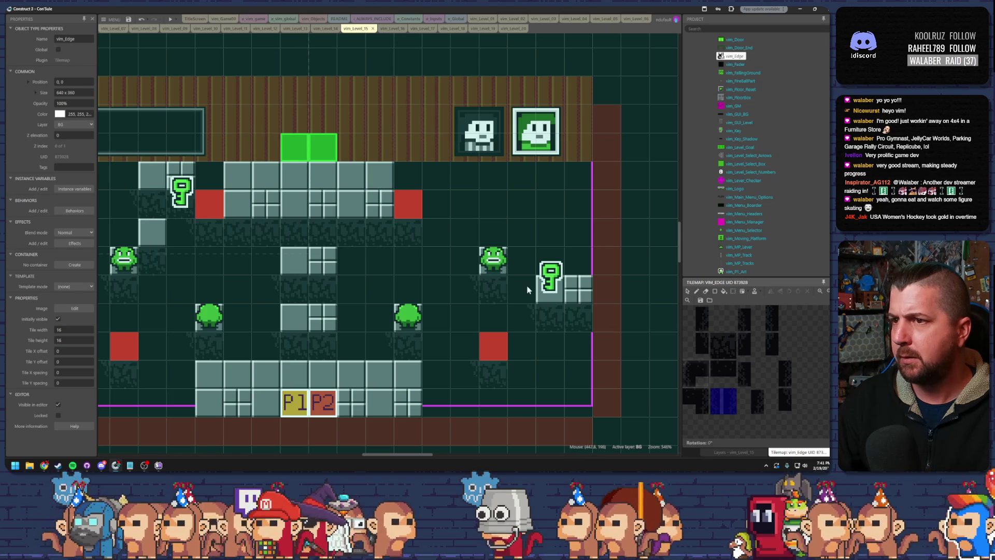
# Step: With the pencil and vim_Edge top-row edge tiles, paint shadows along the top row's right side
pyautogui.click(697, 292)
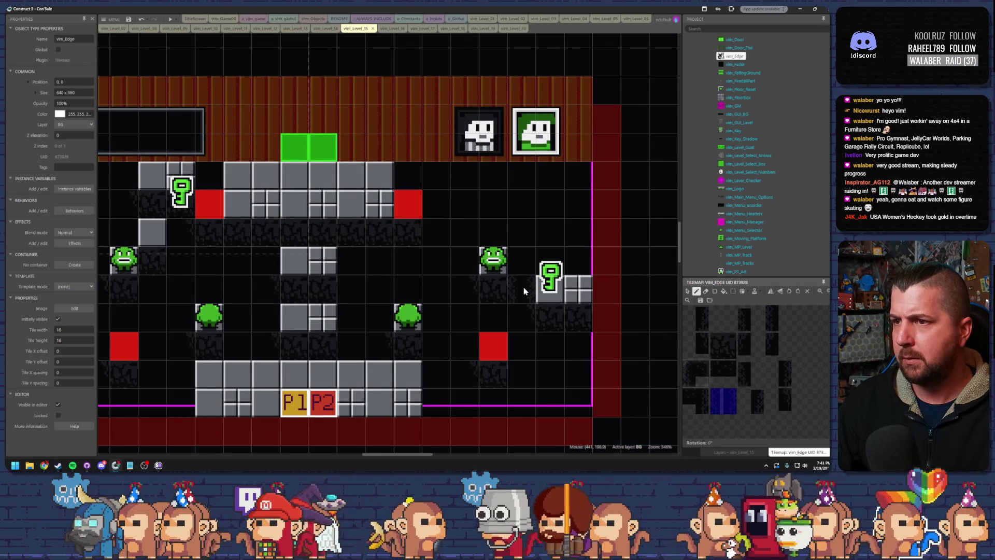
pyautogui.click(752, 318)
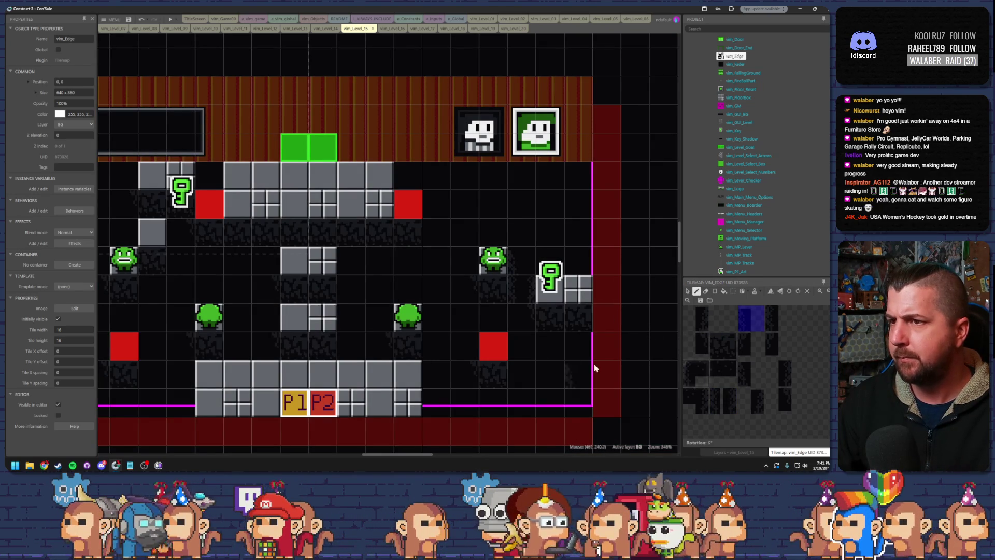
pyautogui.click(695, 318)
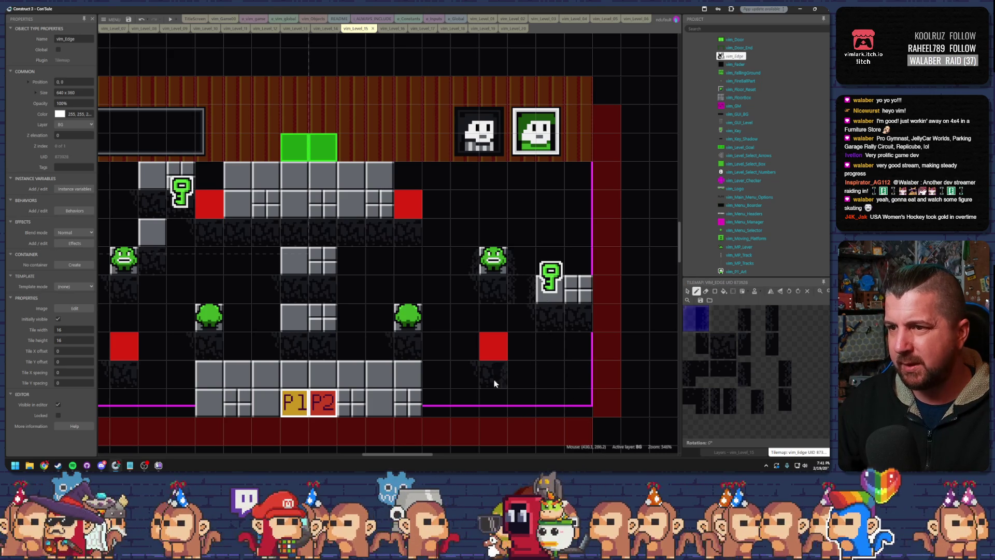
pyautogui.moveTo(749, 319); pyautogui.dragTo(743, 347)
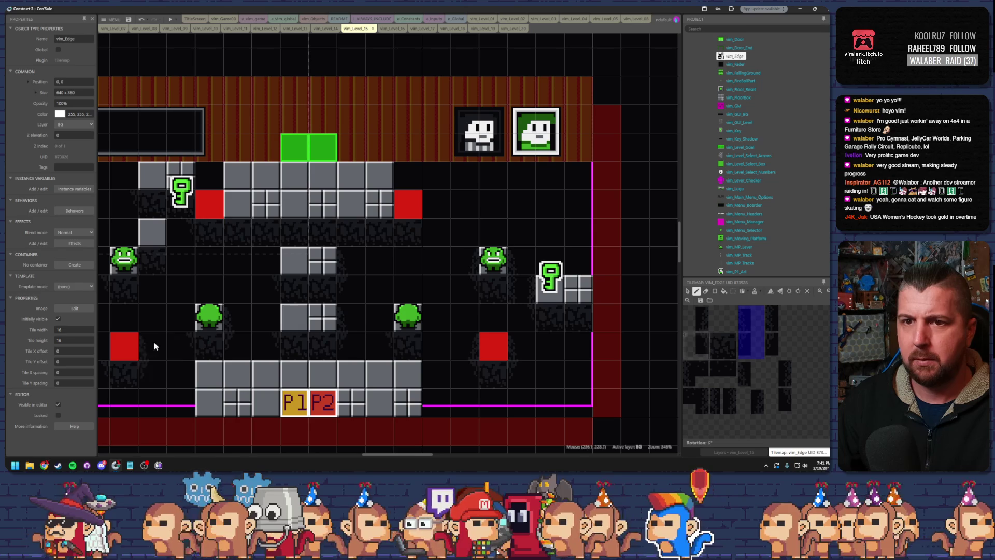
pyautogui.moveTo(182, 307); pyautogui.dragTo(286, 316)
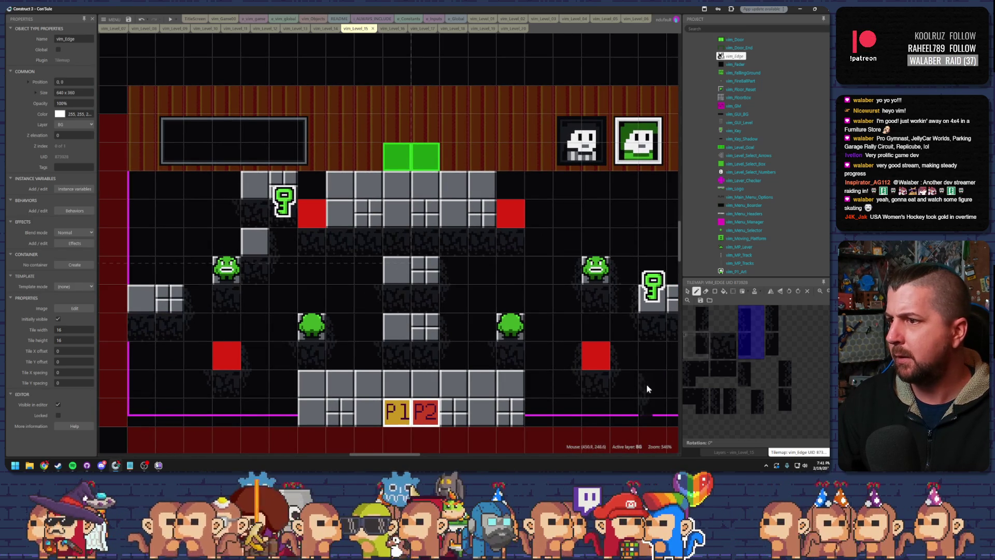
pyautogui.click(722, 400)
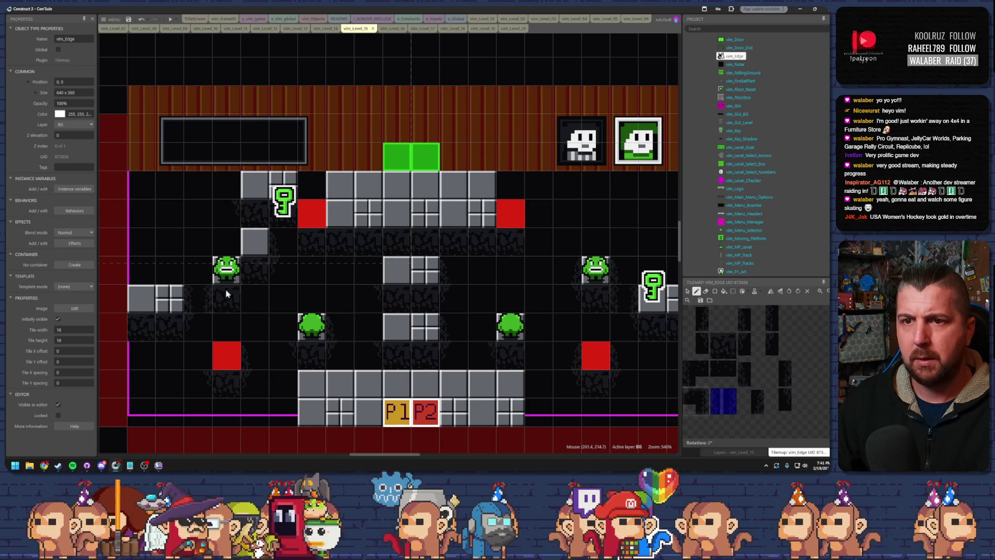
pyautogui.click(697, 318)
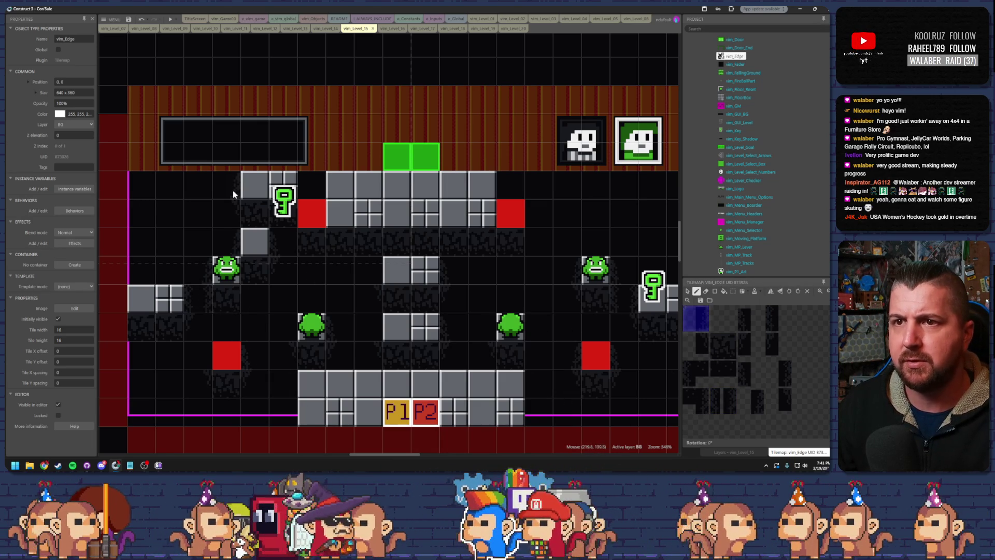
pyautogui.click(724, 346)
pyautogui.moveTo(511, 184)
pyautogui.mouseDown()
pyautogui.moveTo(575, 194)
pyautogui.moveTo(593, 224)
pyautogui.mouseUp()
pyautogui.scroll(-3, 497, 233)
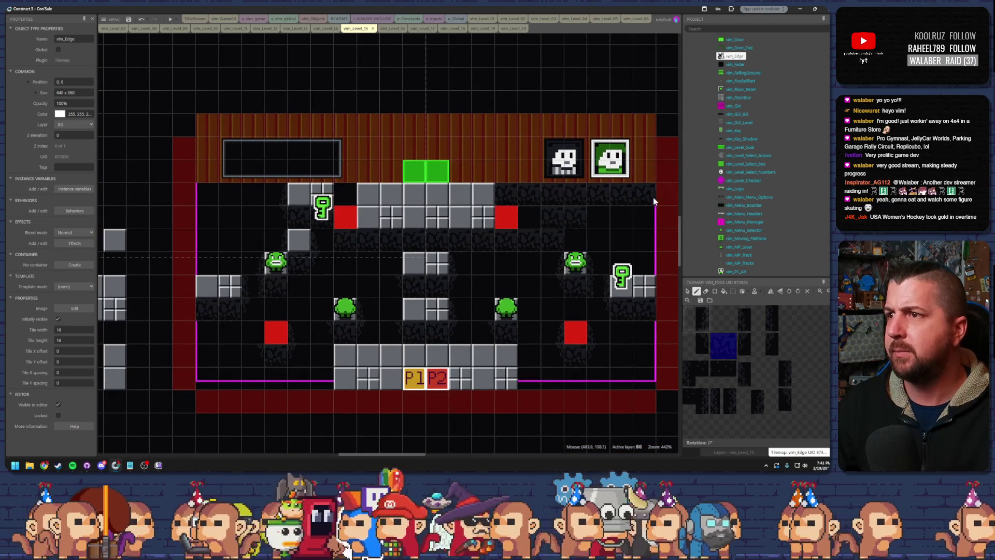
# Step: Paint shadow tiles along the top row left of the key and erase a stray tile near the bottom platform
pyautogui.moveTo(285, 195); pyautogui.dragTo(205, 195)
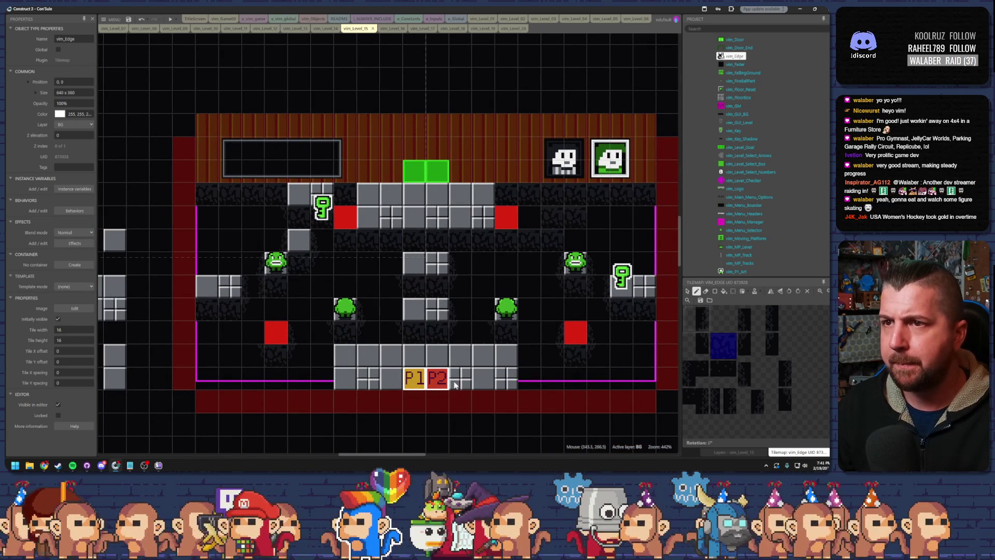
pyautogui.click(319, 378)
pyautogui.rightClick(317, 380)
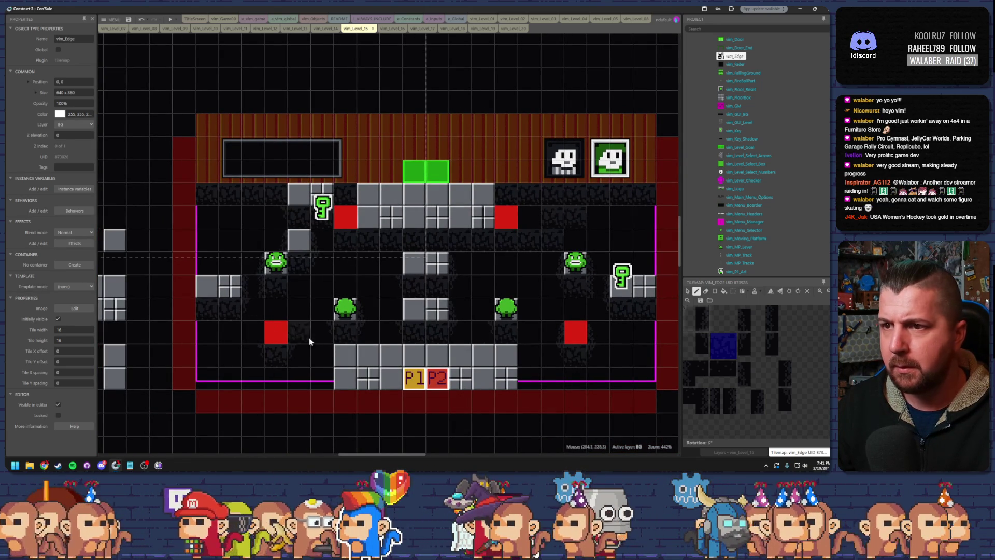
pyautogui.click(696, 317)
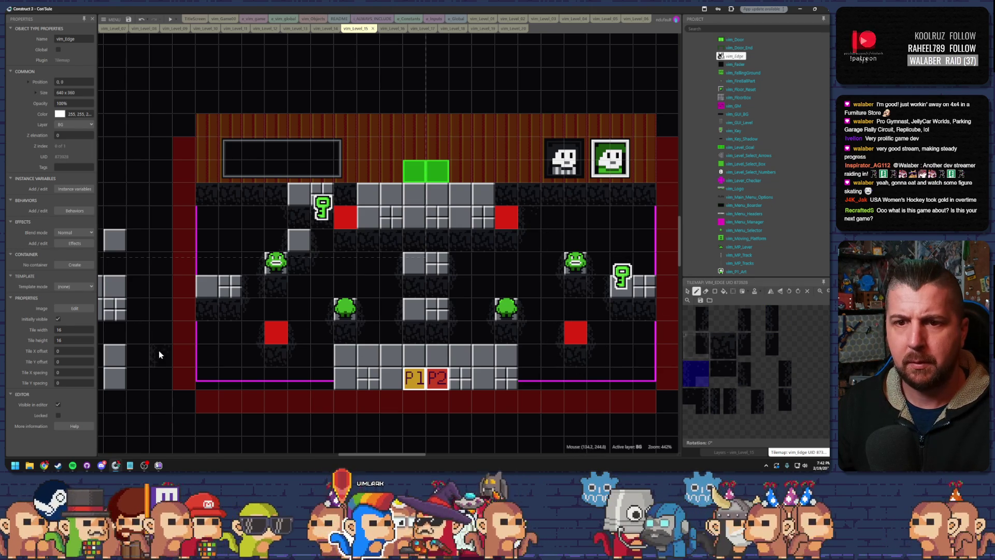
pyautogui.scroll(-2, 158, 350)
pyautogui.scroll(2, 159, 351)
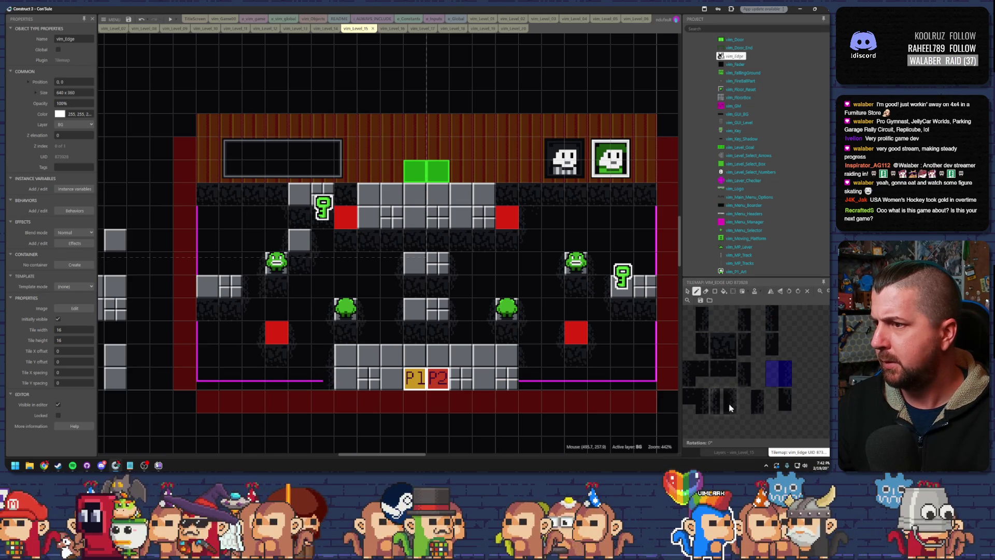
pyautogui.click(779, 318)
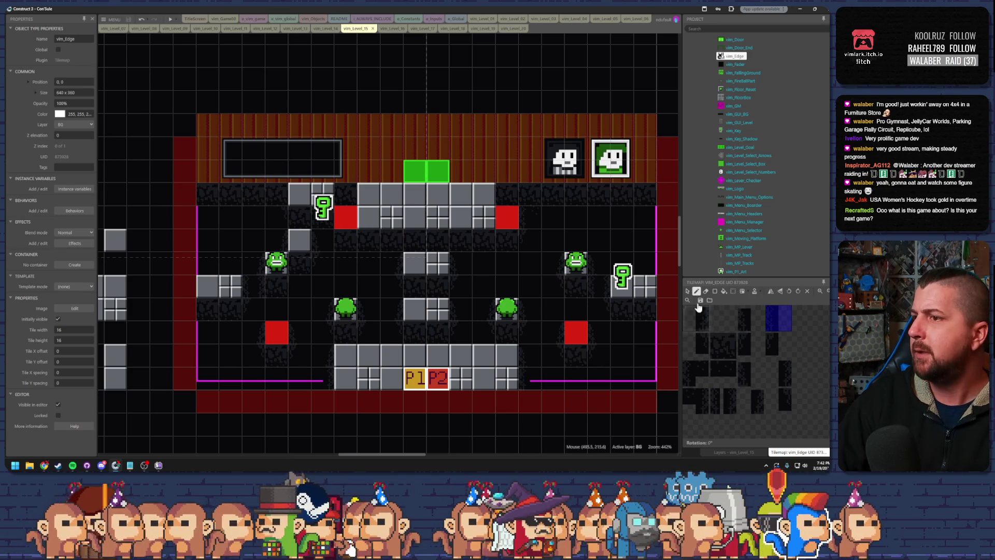
# Step: Exit tile painting, show the Moving Platforms and Ground layers, and preview level 15
pyautogui.click(687, 291)
pyautogui.click(738, 453)
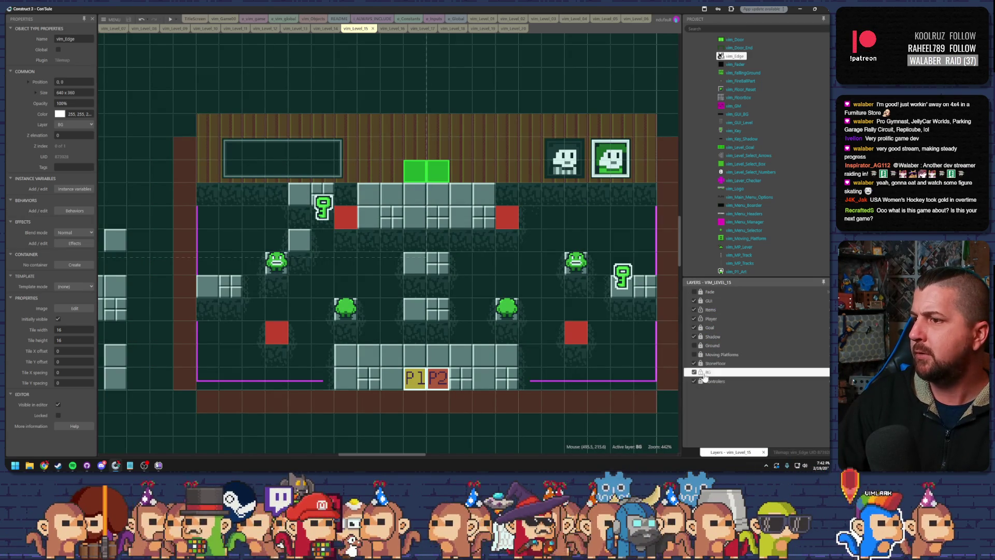
pyautogui.click(694, 354)
pyautogui.click(694, 345)
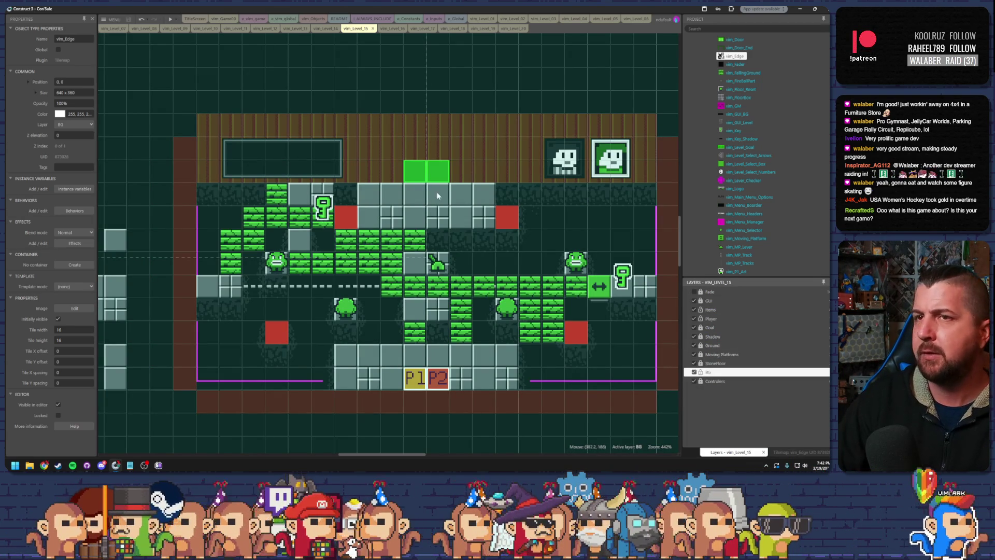
pyautogui.click(175, 19)
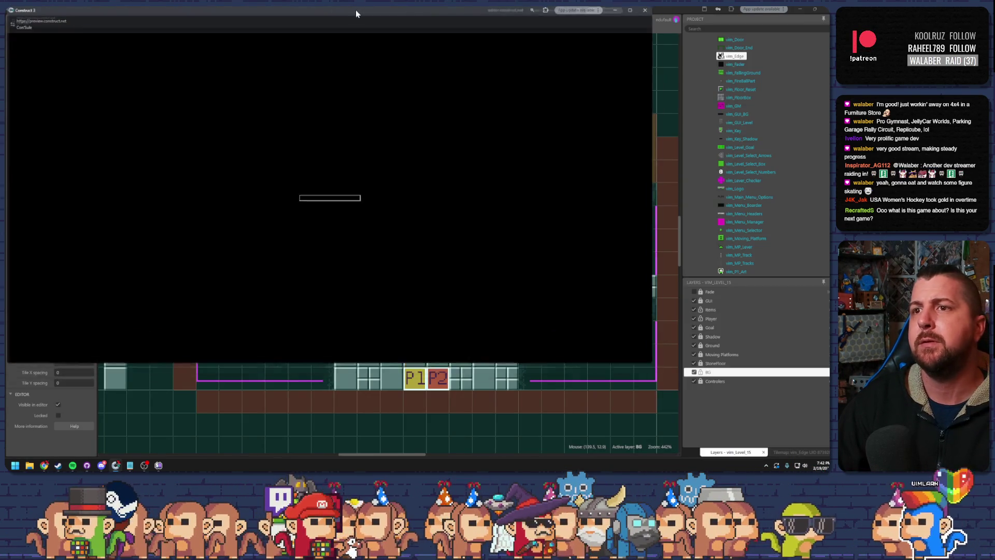
# Step: Move the player up the brick column onto the grey tile, then down into the pit
pyautogui.press('Up')
pyautogui.press('Right')
pyautogui.press('Right')
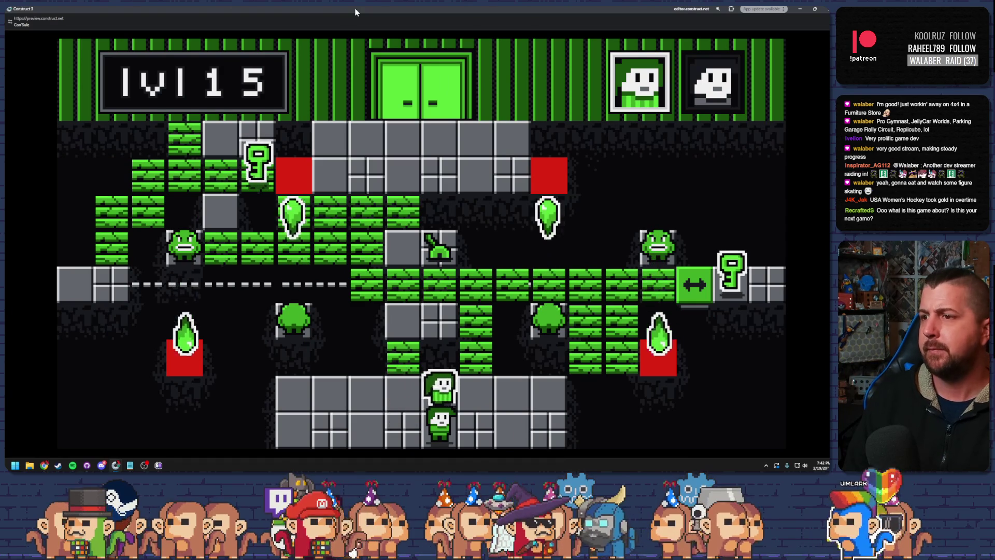
pyautogui.press('Left')
pyautogui.press('Left')
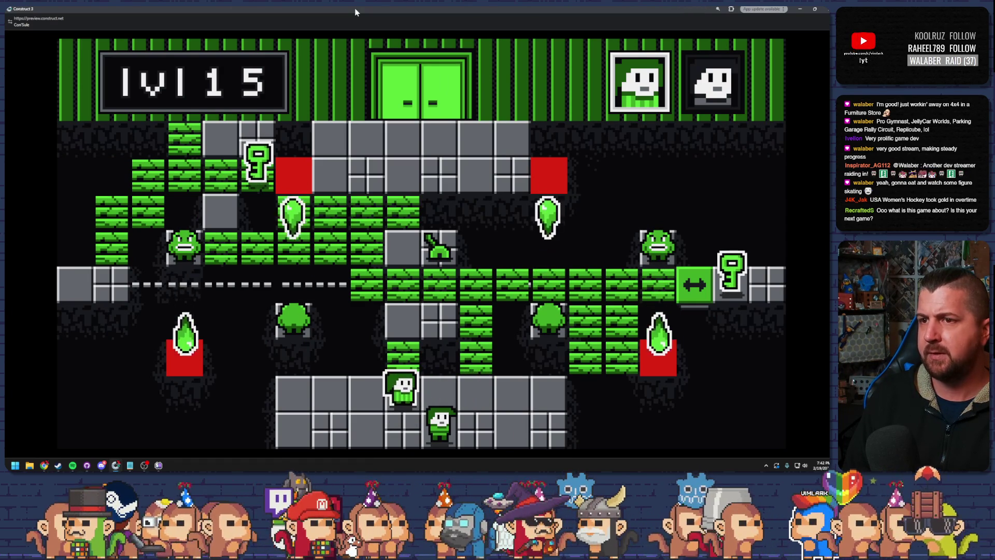
pyautogui.press('Up')
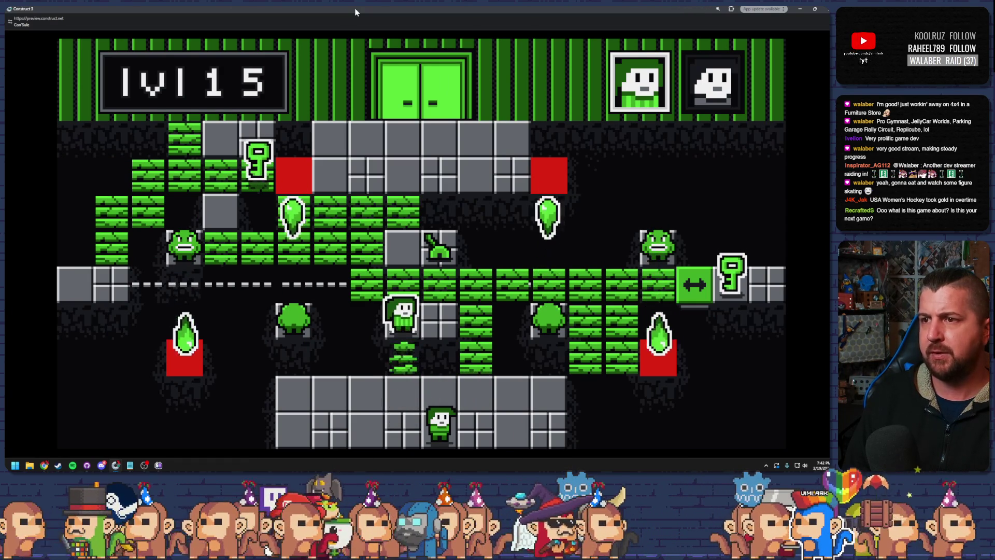
pyautogui.press('Up')
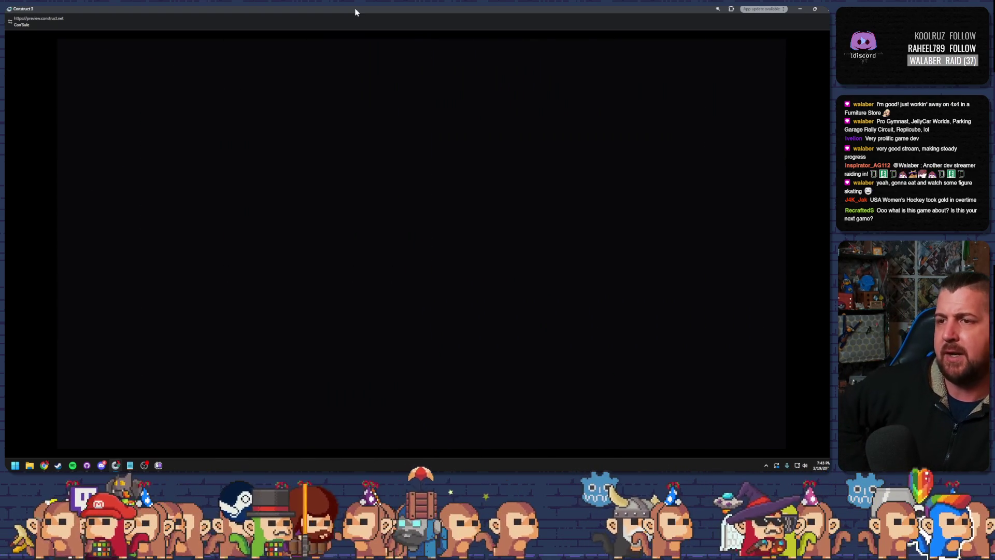
pyautogui.press('Left')
pyautogui.press('Up')
pyautogui.press('Up')
pyautogui.press('Right')
pyautogui.press('Left')
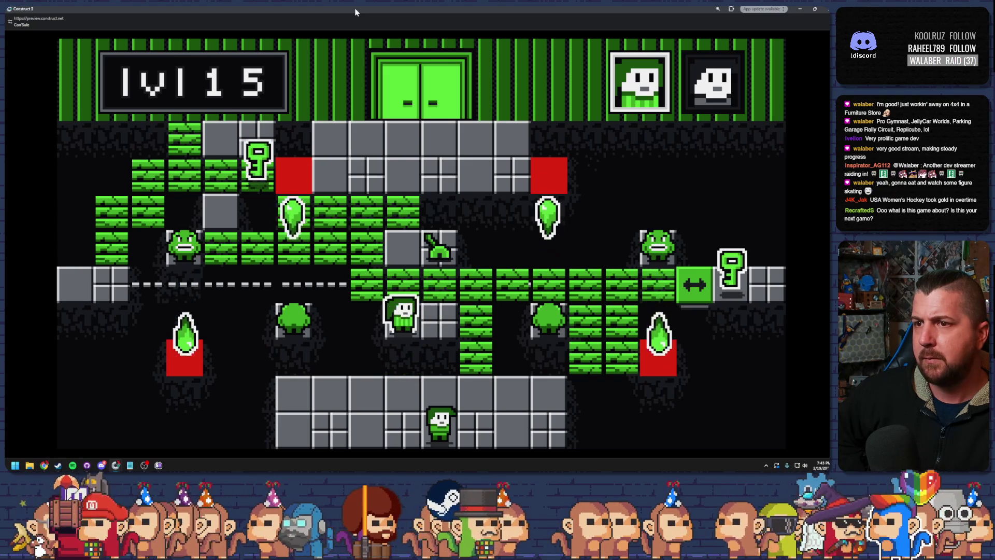
pyautogui.press('Down')
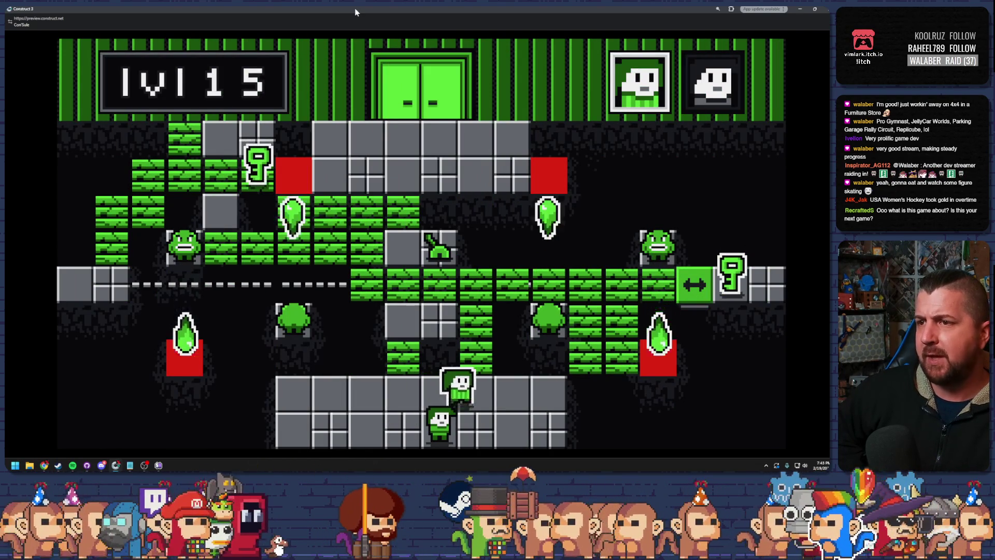
# Step: Move the player up the brick columns and right along the brick rows
pyautogui.press('Right')
pyautogui.press('Up')
pyautogui.press('Up')
pyautogui.press('Right')
pyautogui.press('Right')
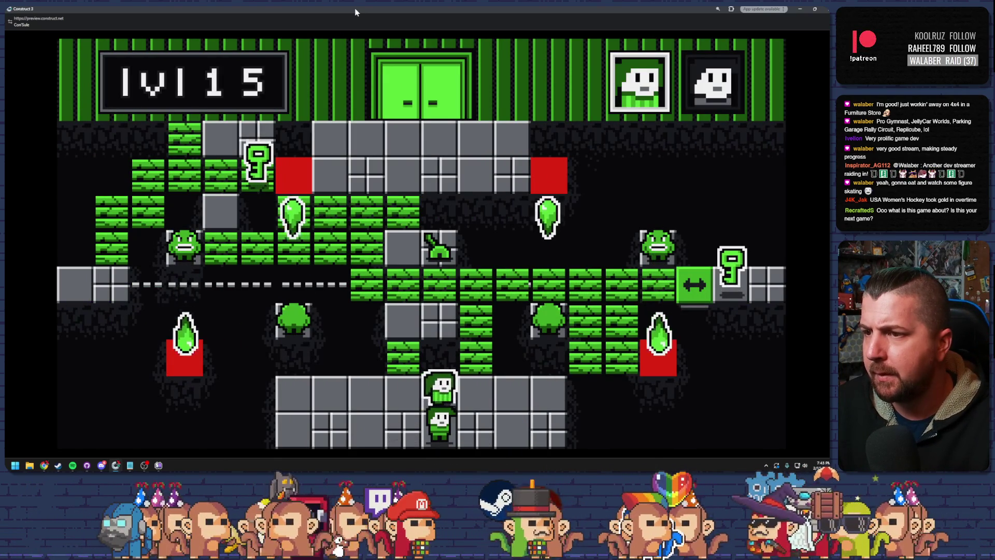
pyautogui.press('Right')
pyautogui.press('Up')
pyautogui.press('Up')
pyautogui.press('Right')
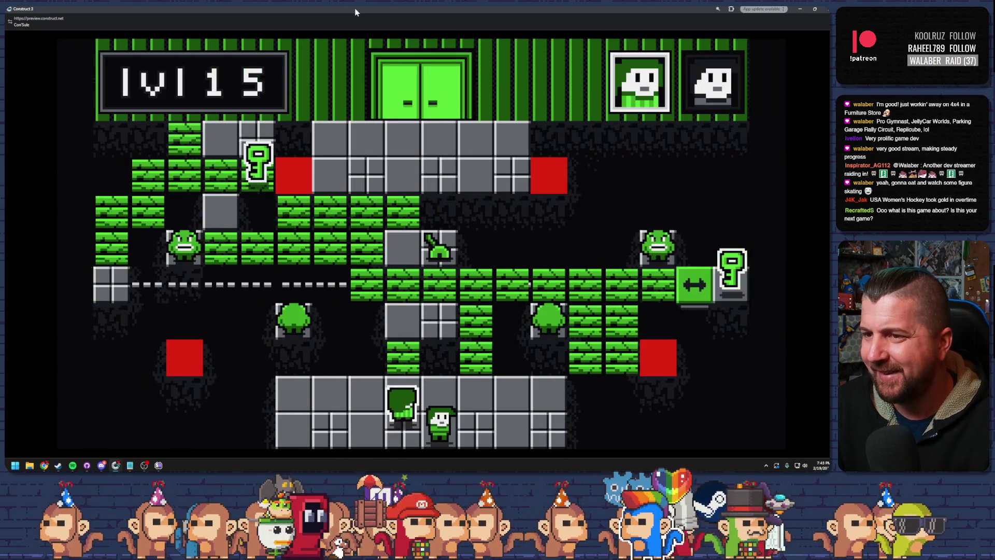
pyautogui.press('Up')
pyautogui.press('Right')
pyautogui.press('Down')
pyautogui.press('Right')
pyautogui.press('Up')
pyautogui.press('Right')
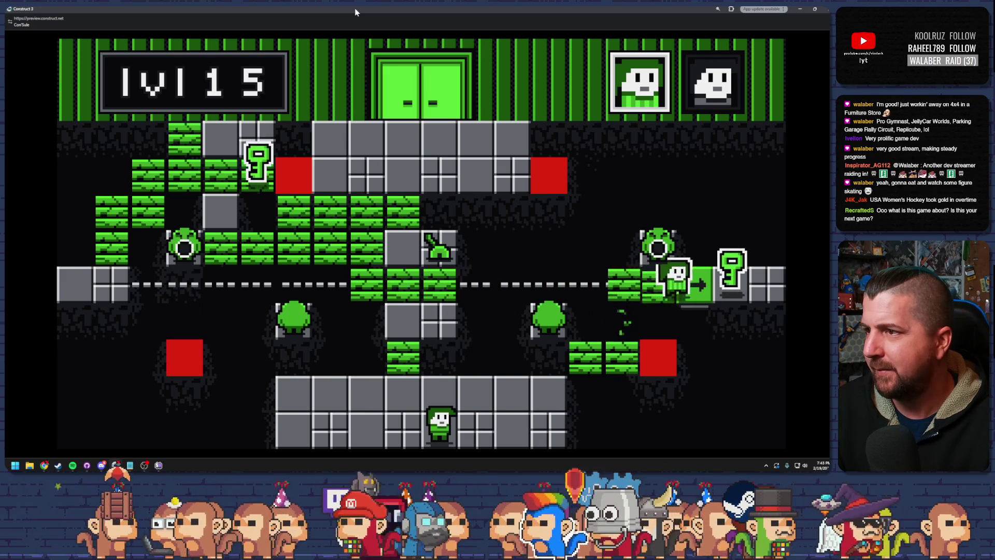
# Step: Switch to the other character, climb the central column, and slide the moving block left
pyautogui.press('Left')
pyautogui.press('Up')
pyautogui.press('Right')
pyautogui.press('Up')
pyautogui.press('Left')
pyautogui.press('Up')
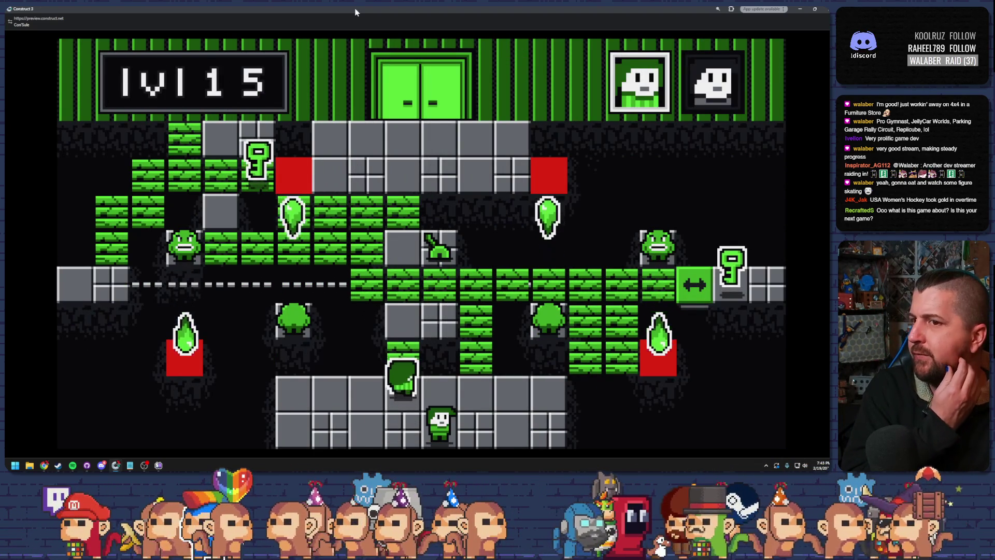
pyautogui.press('Up')
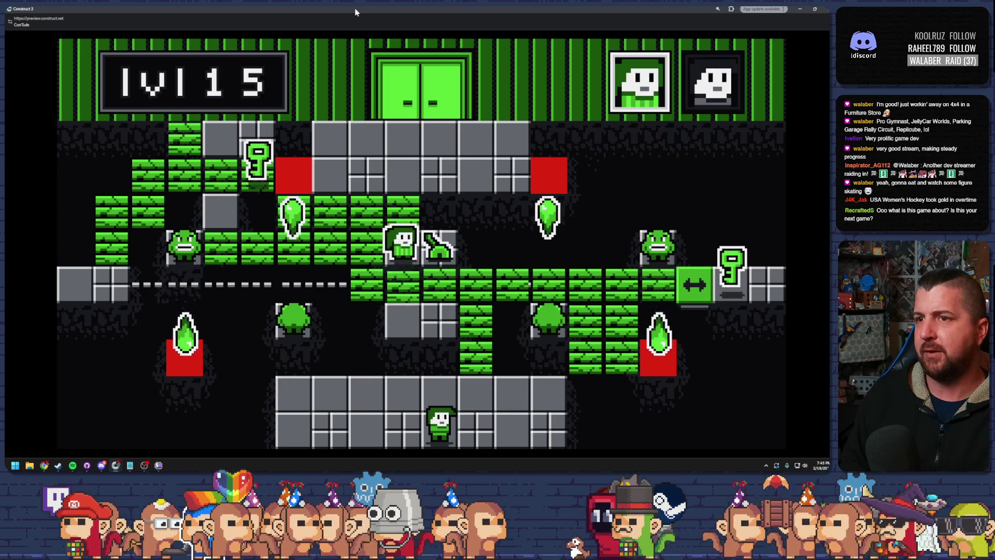
pyautogui.press('Left')
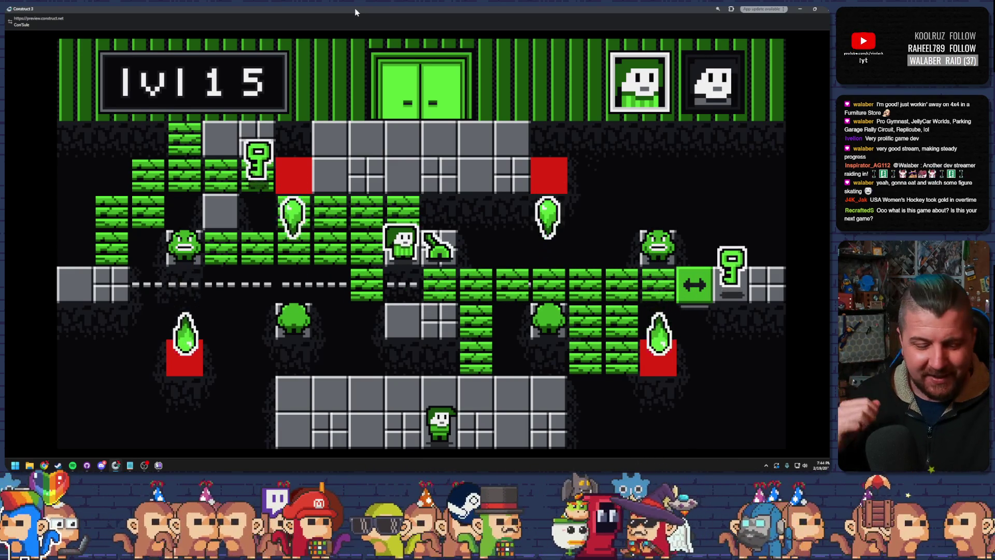
# Step: Restart the level 15 preview with F5, then close the preview window
pyautogui.press('F5')
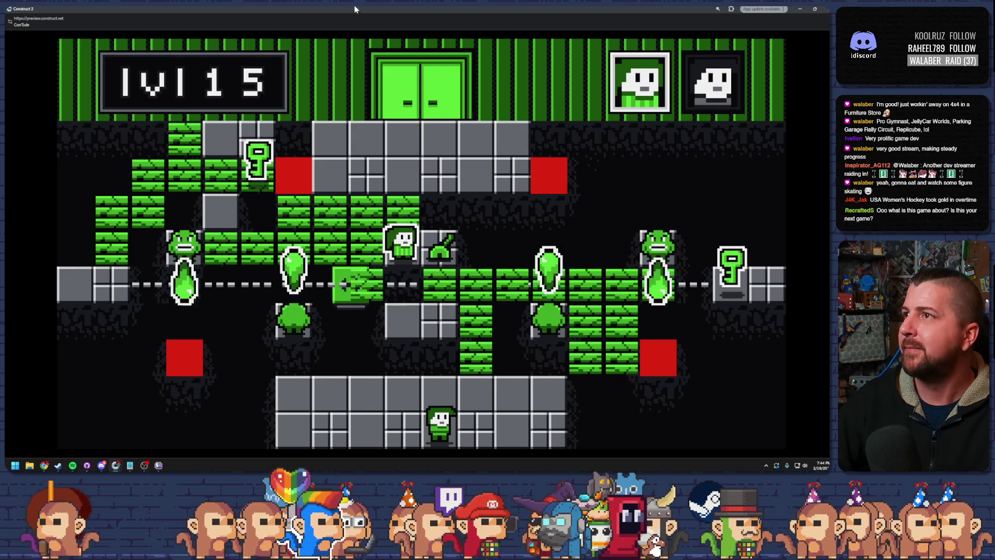
pyautogui.rightClick(353, 5)
pyautogui.click(378, 49)
# Step: On vim_Level_10, move the P1 start box onto the left platform and preview the level
pyautogui.click(386, 28)
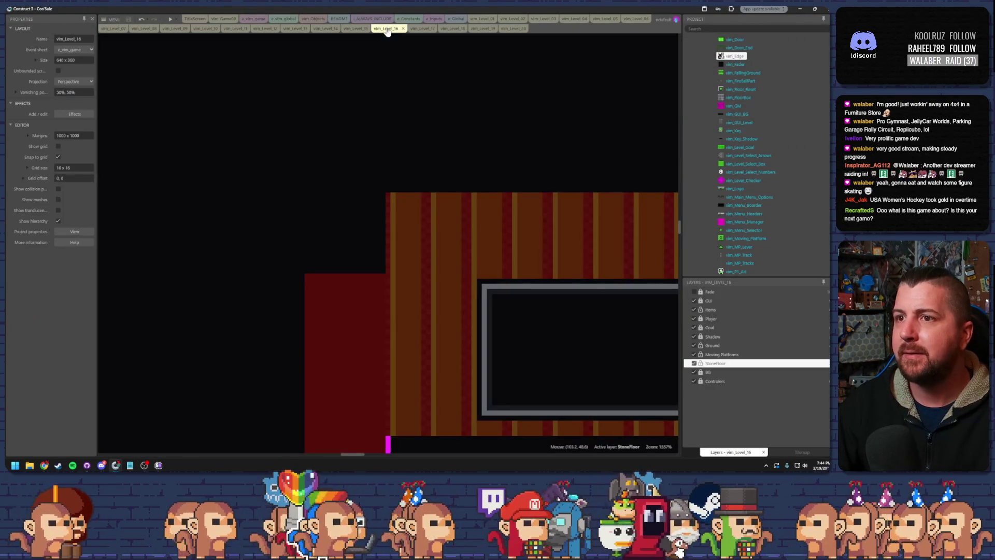
pyautogui.scroll(-8, 461, 216)
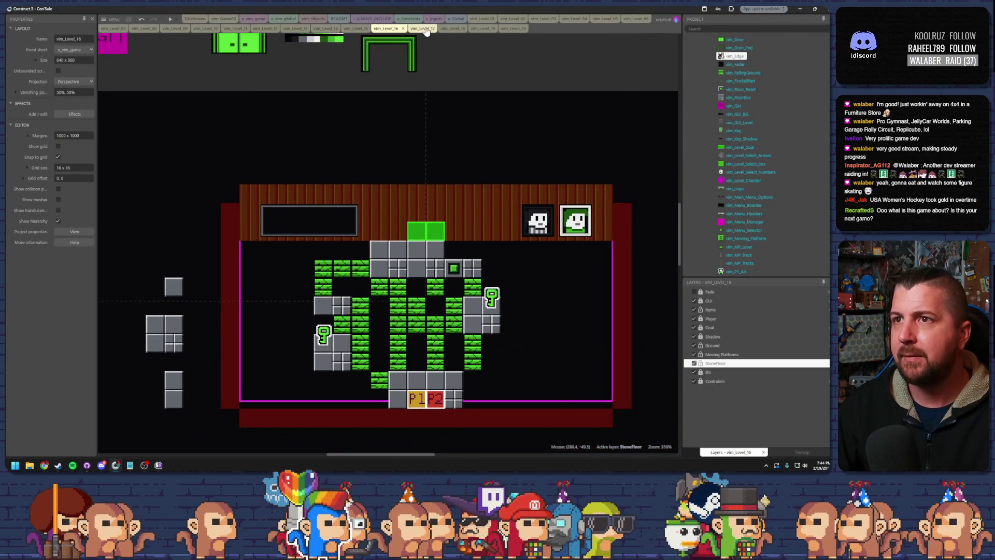
pyautogui.click(423, 28)
pyautogui.click(256, 28)
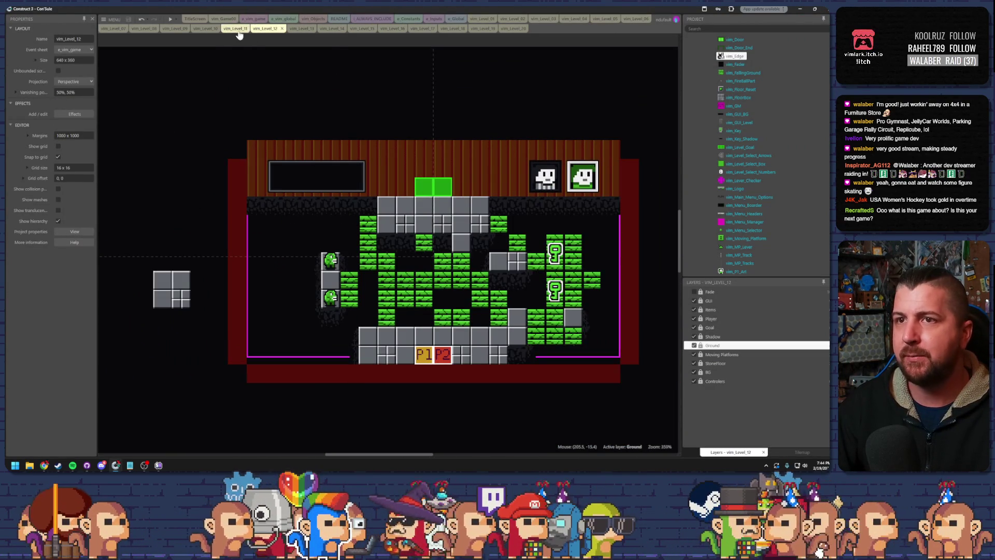
pyautogui.click(208, 29)
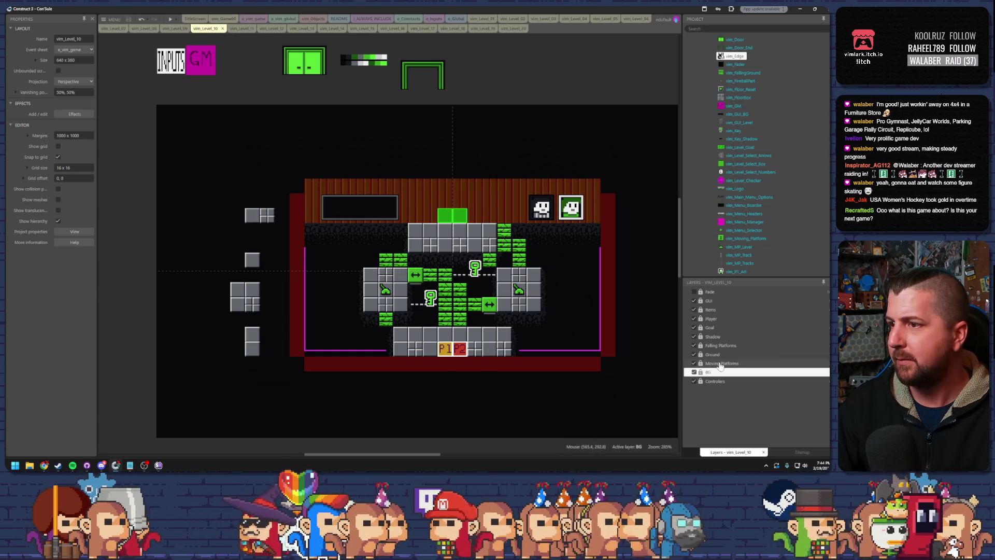
pyautogui.click(710, 318)
pyautogui.moveTo(444, 348); pyautogui.dragTo(388, 320)
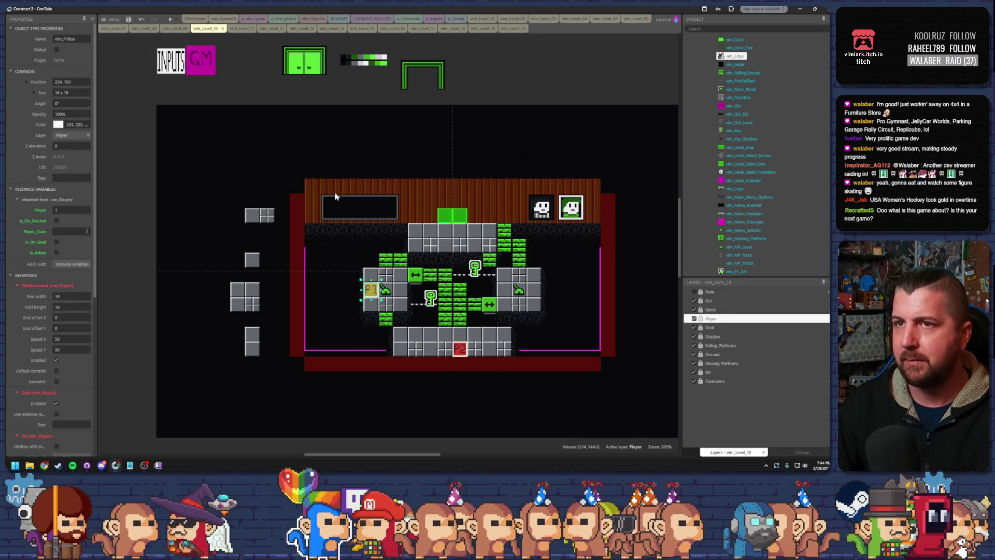
pyautogui.click(170, 19)
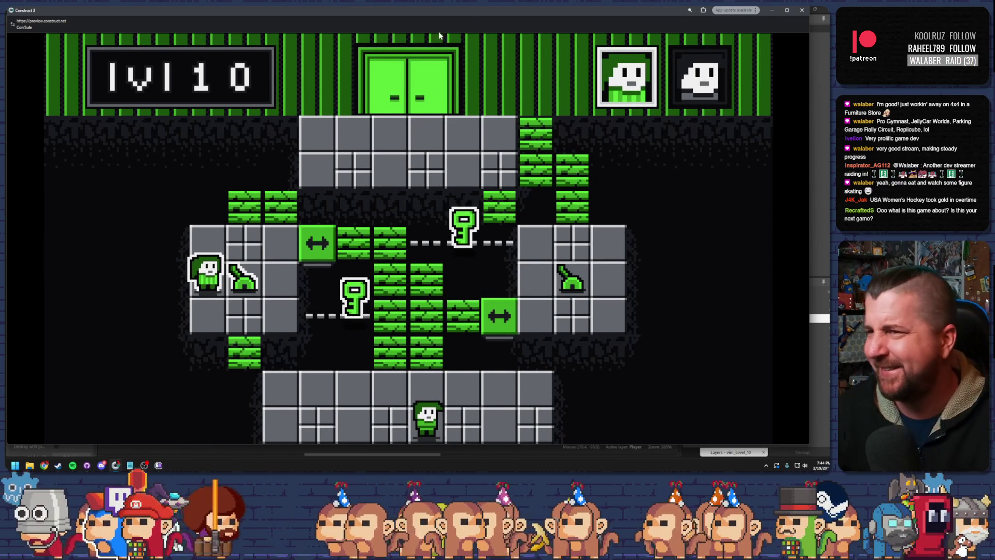
# Step: Close the level 10 preview, go via vim_Level_14 to vim_Level_15, and bring up the notes
pyautogui.click(803, 11)
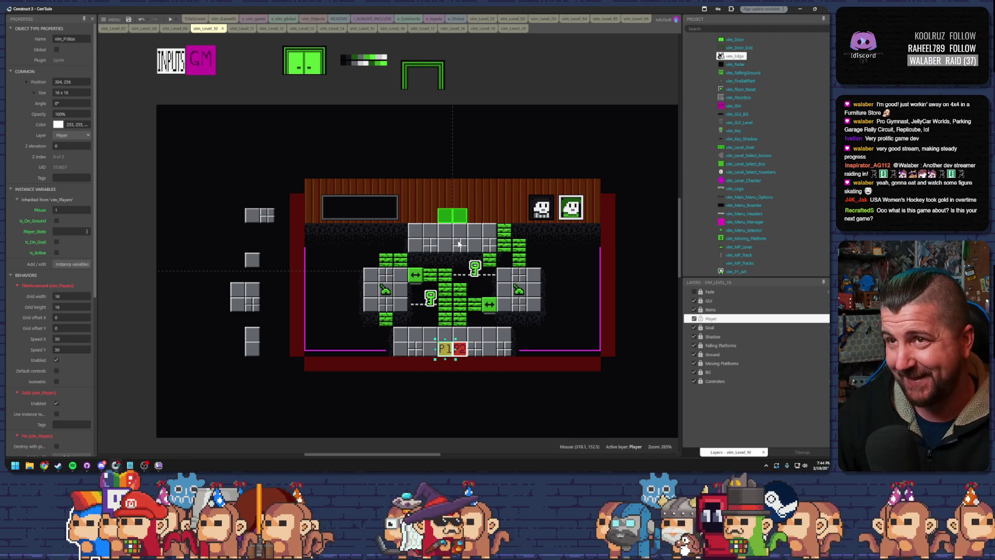
pyautogui.click(334, 28)
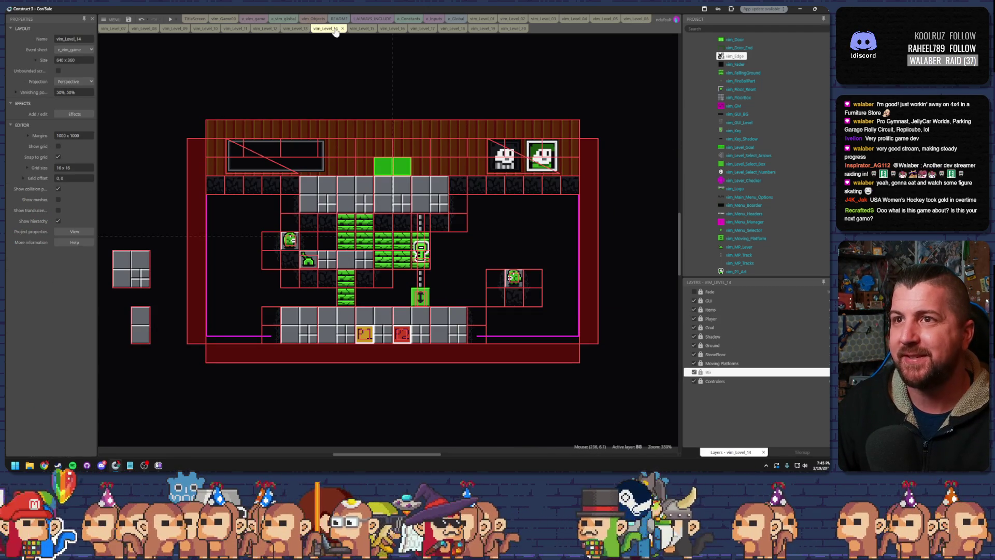
pyautogui.click(357, 29)
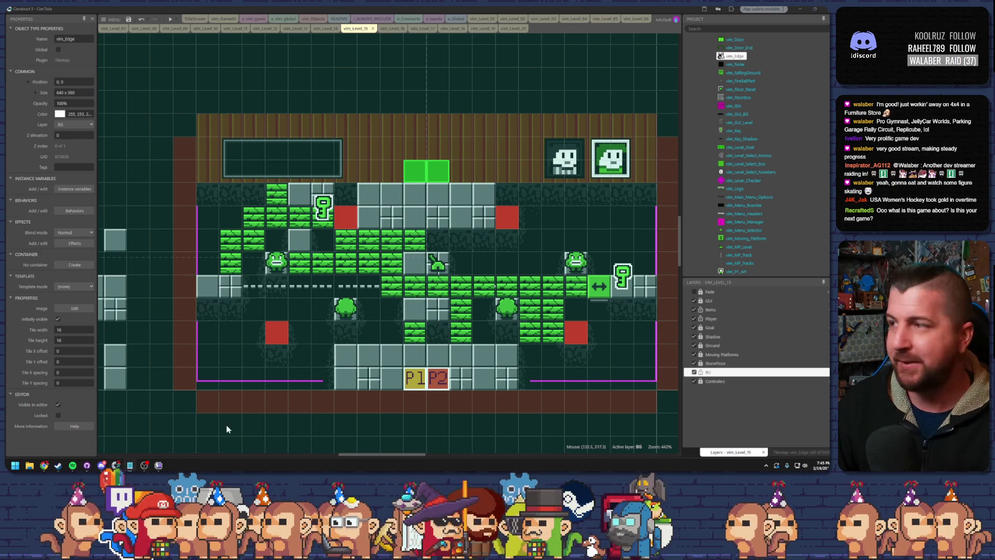
pyautogui.hotkey('alt', 'Tab')
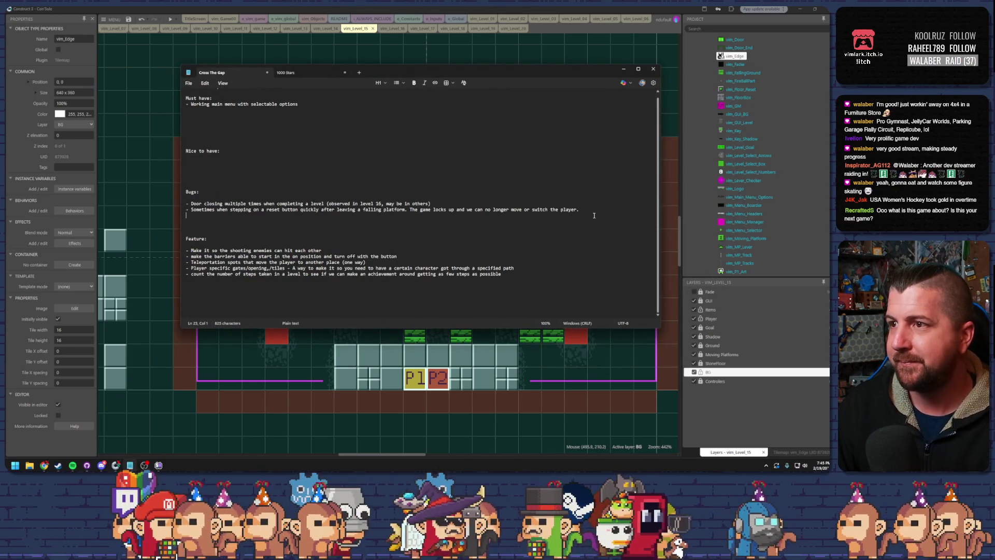
# Step: Log the level 15 moving-platform bug in the Notepad notes, then return to vim_Level_16
pyautogui.press('Return')
pyautogui.write('- level 15 the movi')
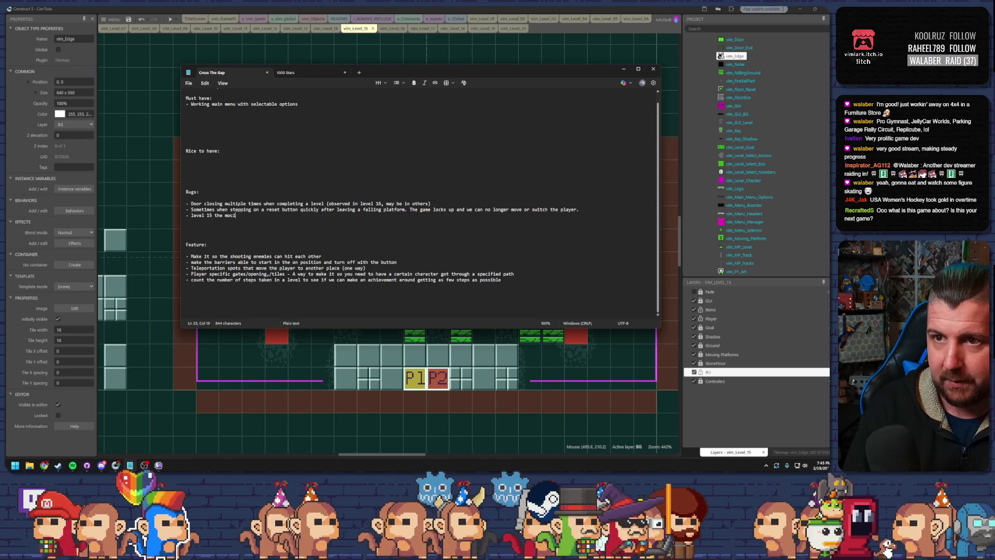
pyautogui.write('ng')
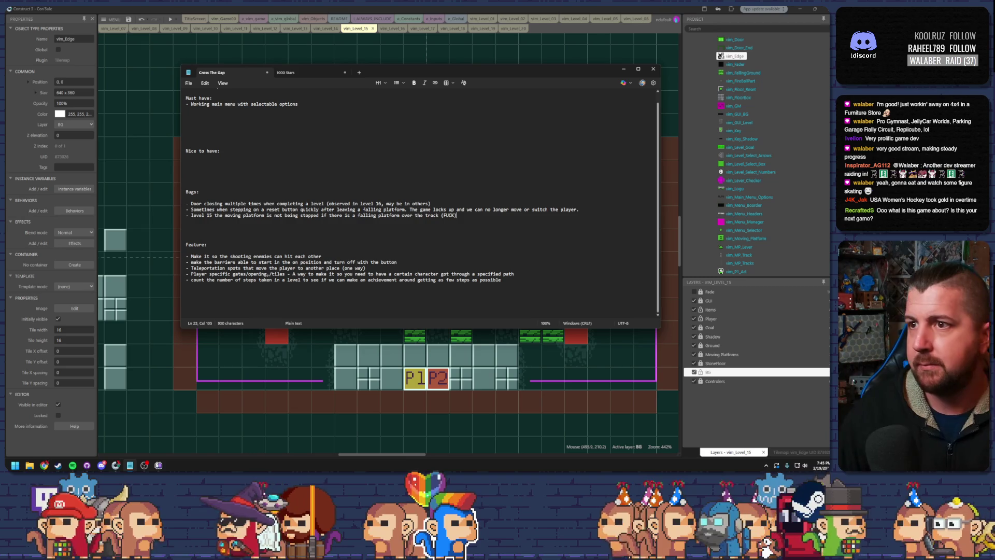
pyautogui.click(623, 69)
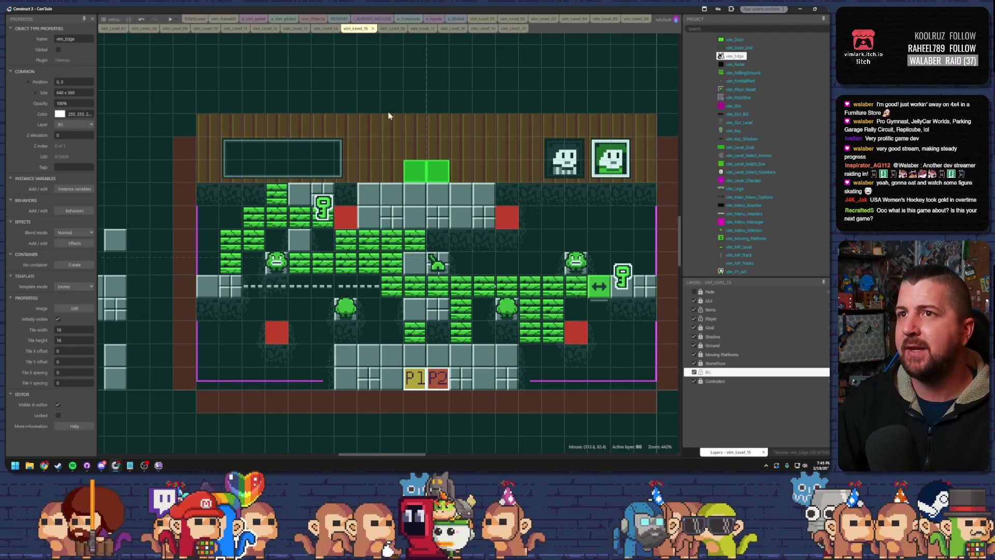
pyautogui.click(394, 30)
# Step: Hide level 16's Ground layer, select the BG vim_Edge tilemap, and ready a dark edge tile with the pencil
pyautogui.scroll(-2, 482, 208)
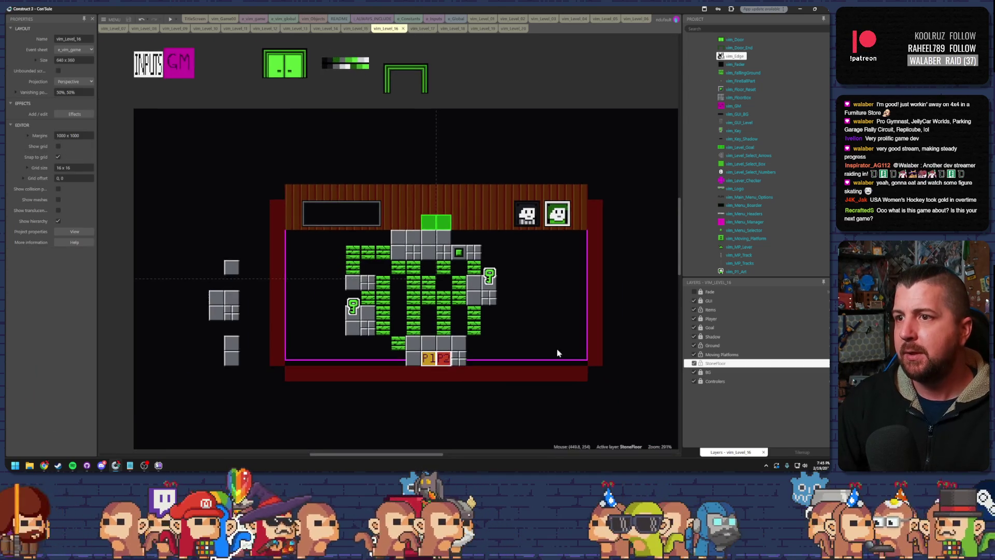
pyautogui.scroll(4, 427, 316)
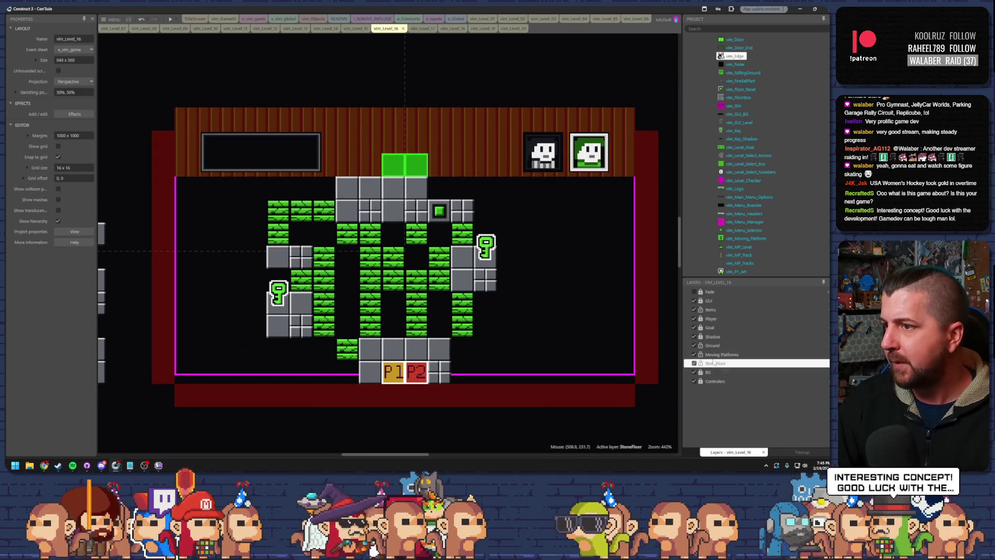
pyautogui.click(694, 346)
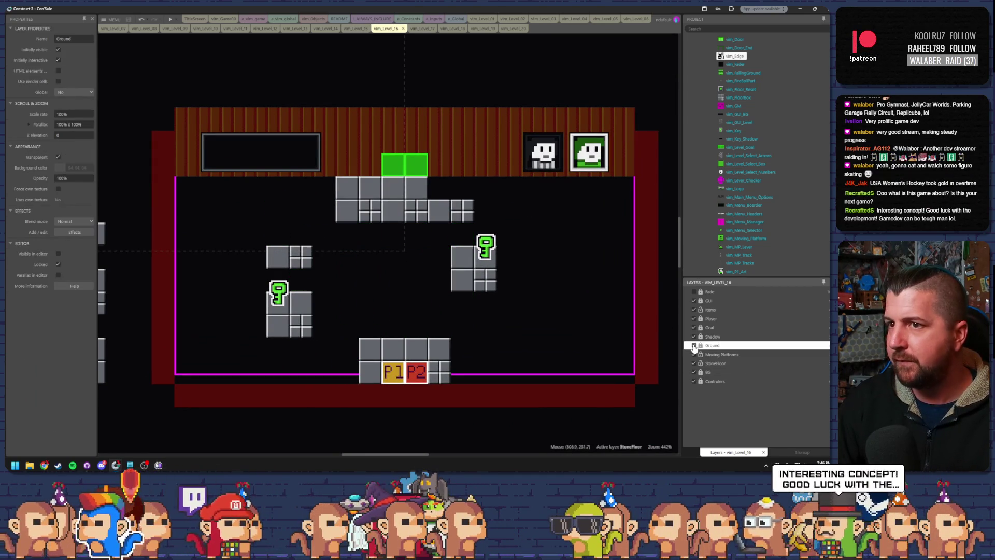
pyautogui.click(708, 372)
pyautogui.click(514, 305)
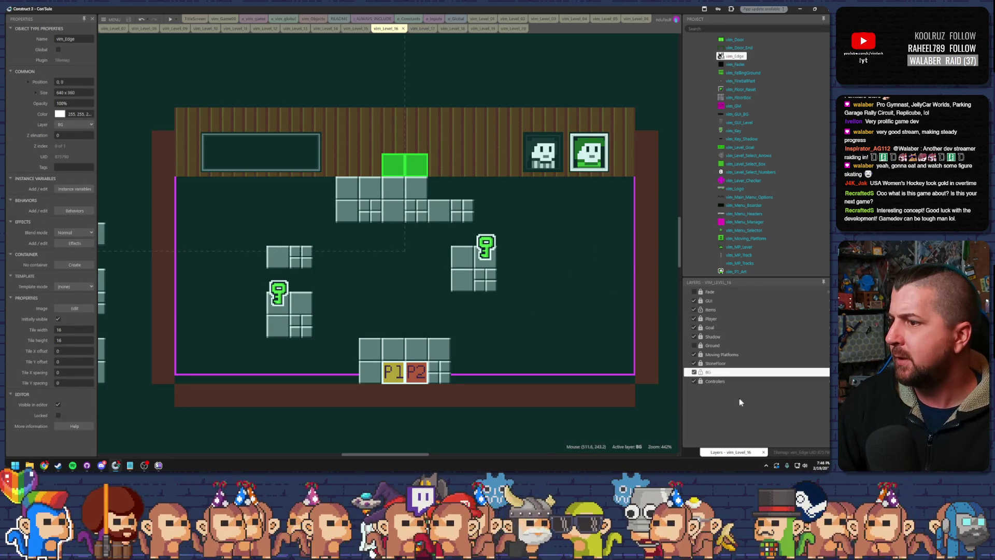
pyautogui.click(793, 452)
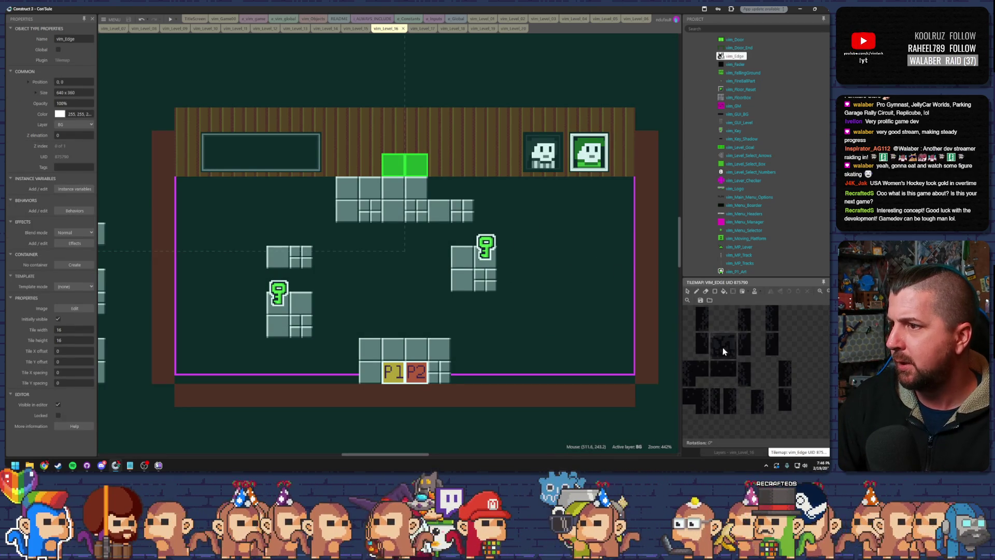
pyautogui.click(724, 349)
pyautogui.click(697, 290)
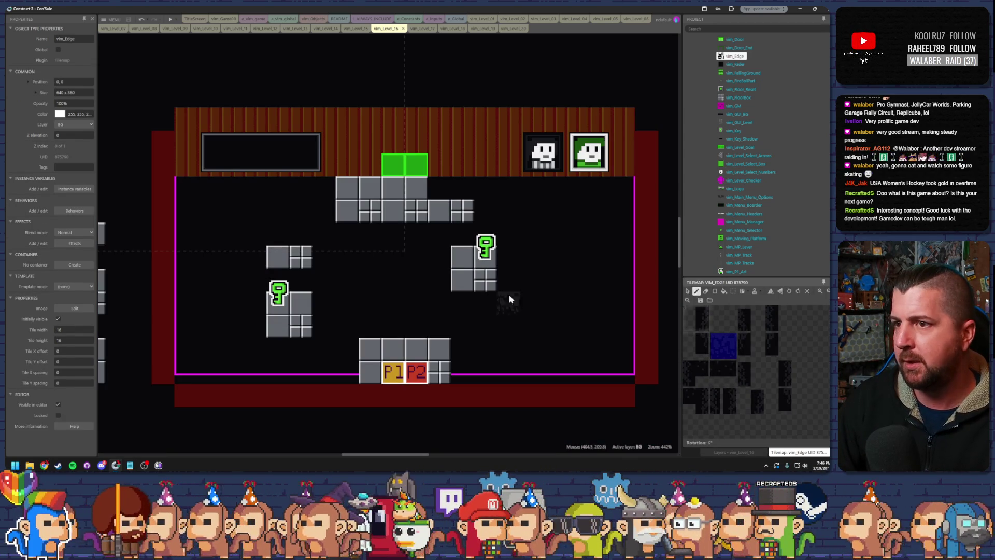
# Step: Paint shadow tiles beneath the platforms and left of the lower-left key platform, undoing a stray run
pyautogui.moveTo(509, 294); pyautogui.dragTo(455, 296)
pyautogui.moveTo(469, 233); pyautogui.dragTo(342, 232)
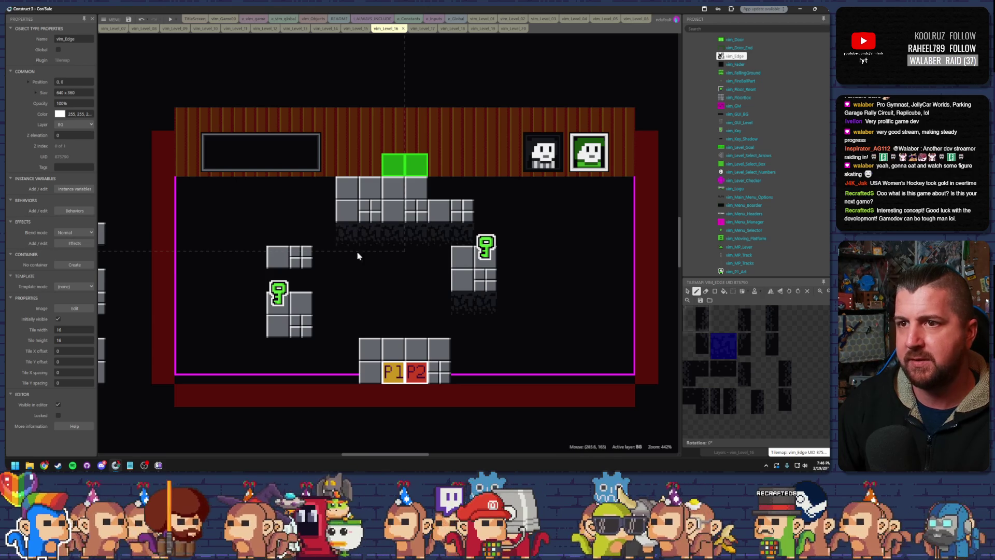
pyautogui.moveTo(301, 340)
pyautogui.mouseDown()
pyautogui.moveTo(259, 347)
pyautogui.moveTo(252, 337)
pyautogui.mouseUp()
pyautogui.hotkey('ctrl', 'z')
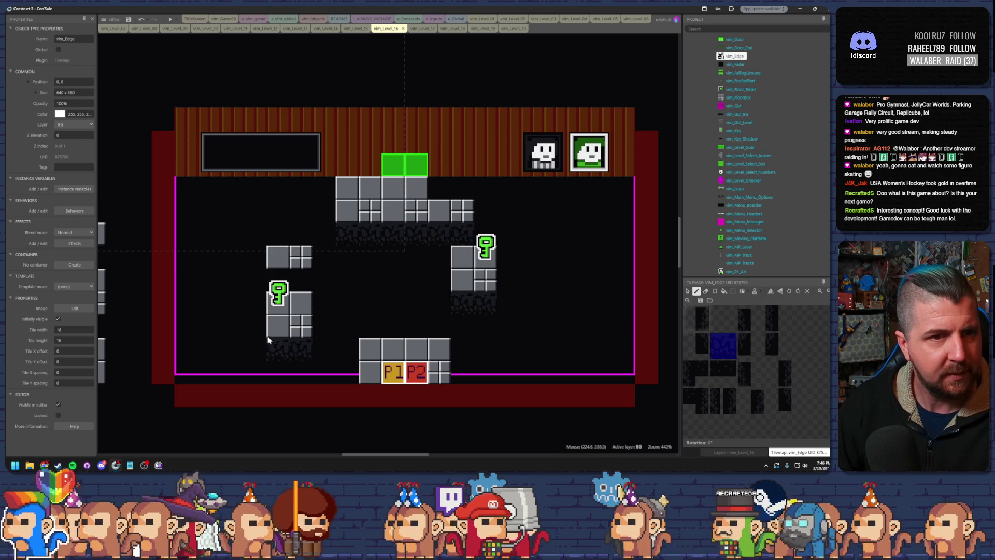
pyautogui.click(263, 320)
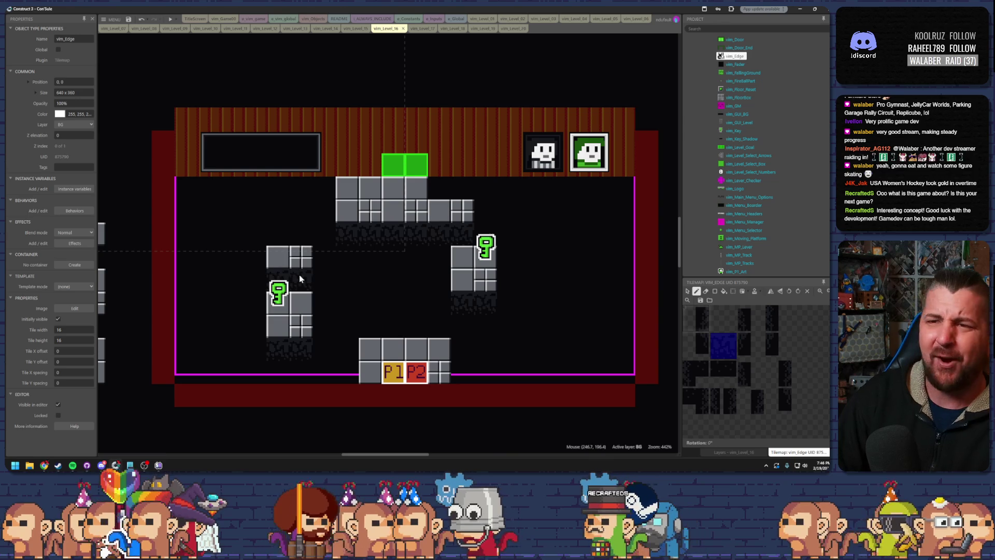
# Step: Paint a shadow row across the level's top, undoing one stray tile
pyautogui.moveTo(437, 188); pyautogui.dragTo(627, 188)
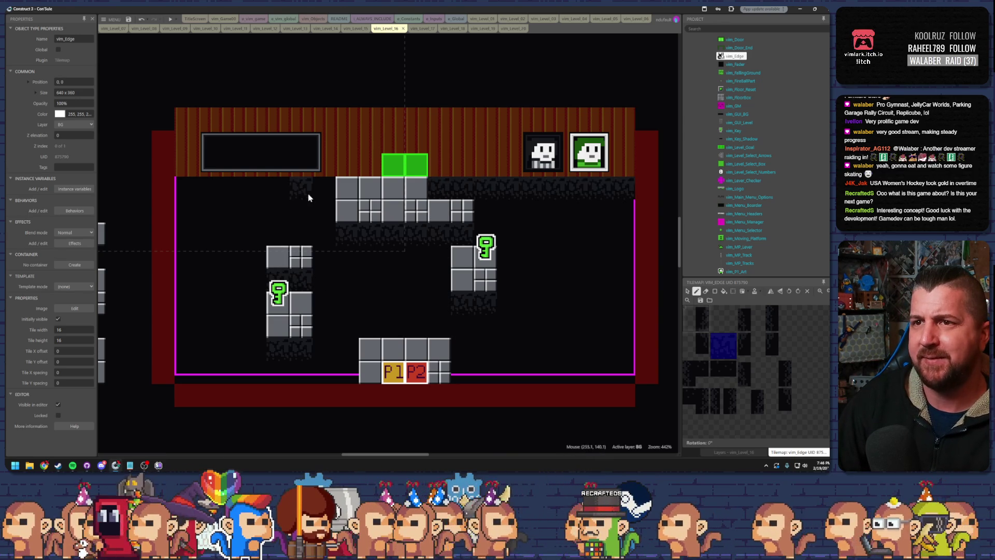
pyautogui.moveTo(313, 189); pyautogui.dragTo(179, 189)
pyautogui.click(532, 302)
pyautogui.hotkey('ctrl', 'z')
pyautogui.moveTo(695, 317); pyautogui.dragTo(695, 345)
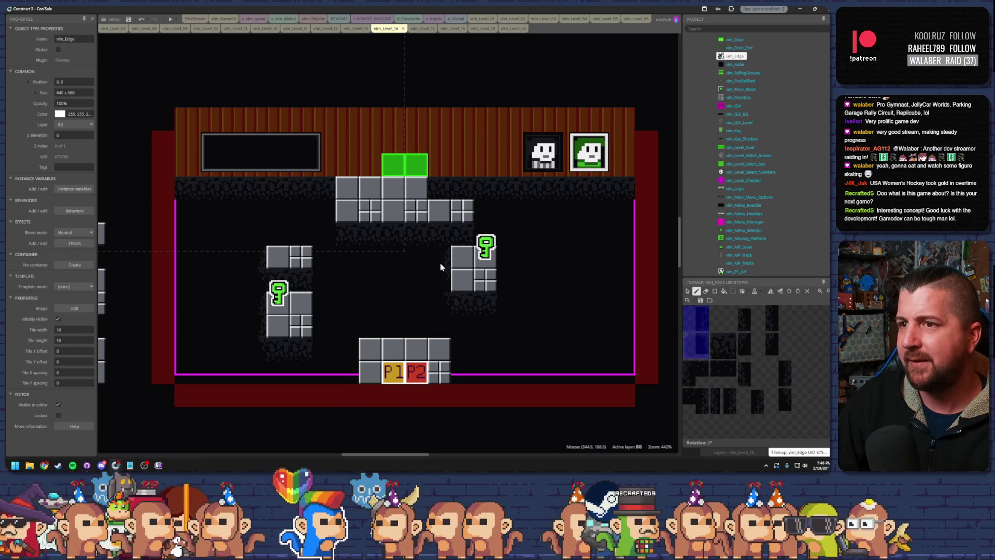
# Step: Erase the tile left of the P1/P2 block, add a shadow tile to its right, and toggle Ground
pyautogui.rightClick(352, 367)
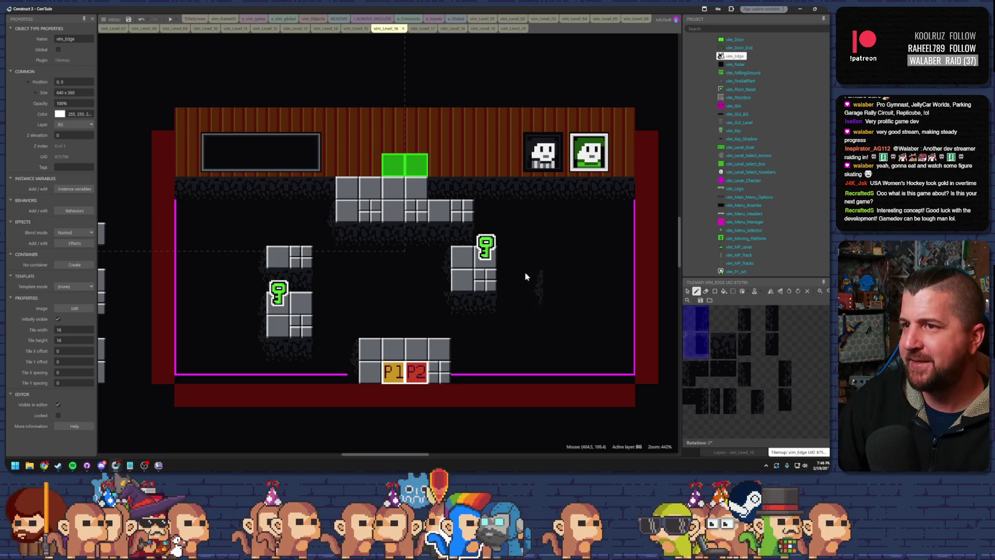
pyautogui.keyDown('ctrl'); pyautogui.click(471, 279); pyautogui.keyUp('ctrl')
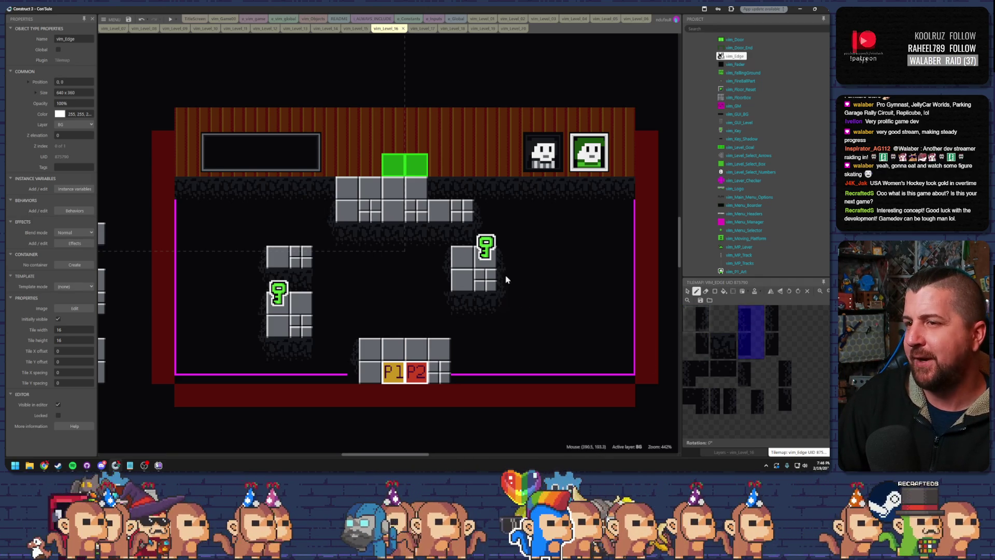
pyautogui.click(457, 374)
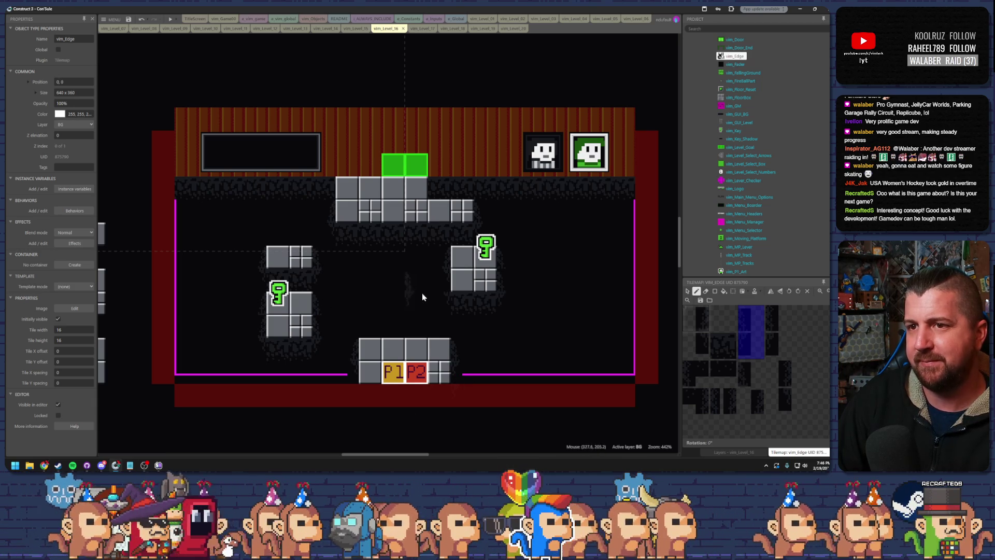
pyautogui.moveTo(790, 373); pyautogui.dragTo(769, 363)
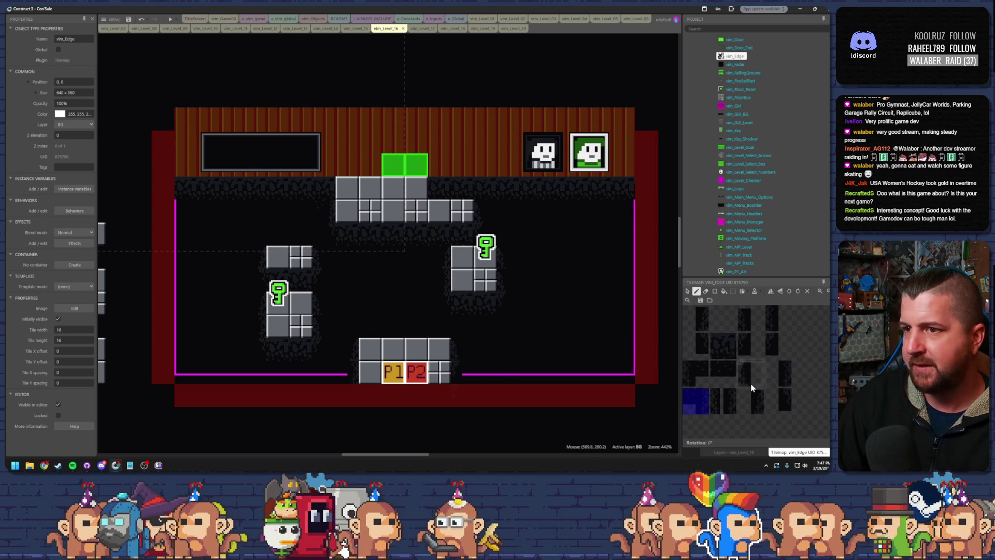
pyautogui.click(778, 318)
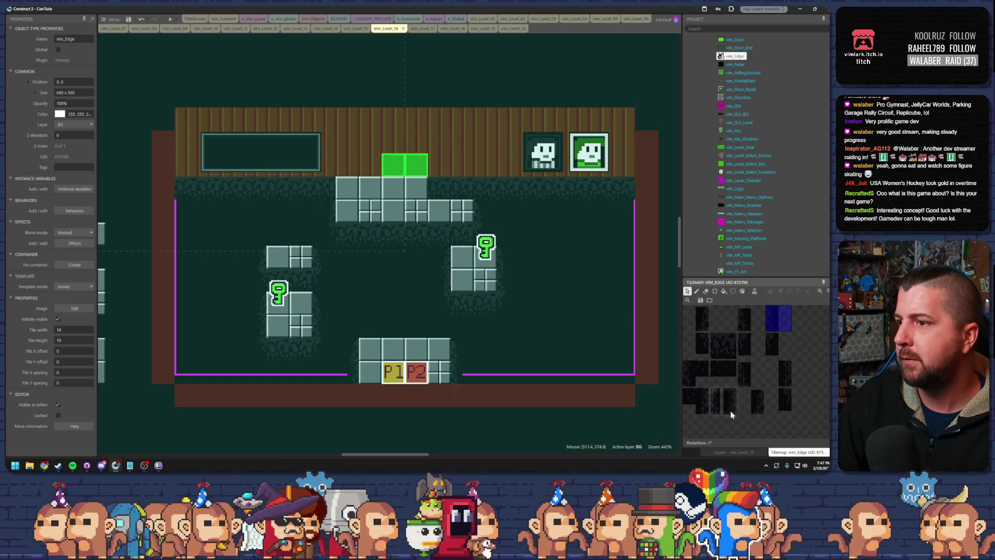
pyautogui.click(740, 452)
pyautogui.click(694, 345)
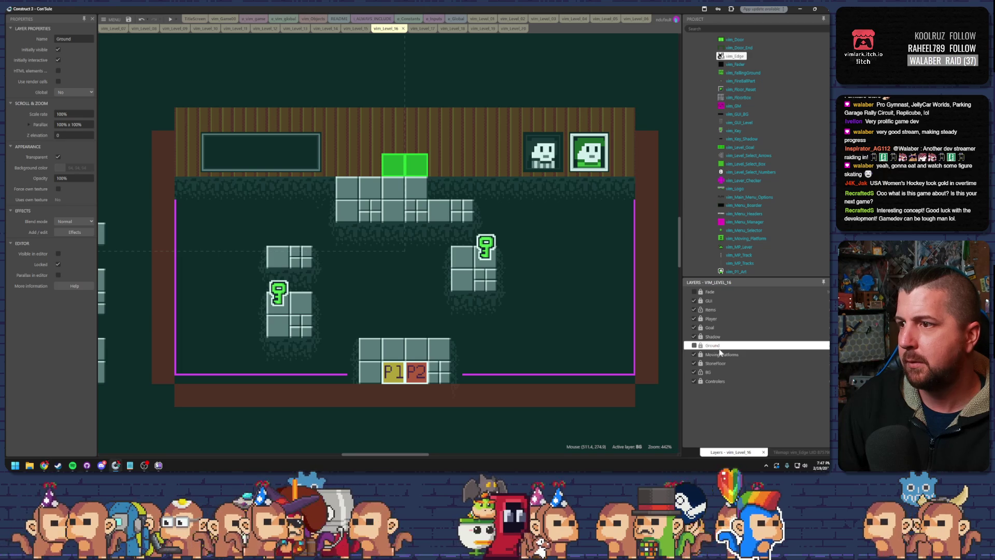
# Step: Restore level 16's Ground, then on vim_Level_17 hide Ground and select the BG vim_Edge tilemap
pyautogui.click(695, 345)
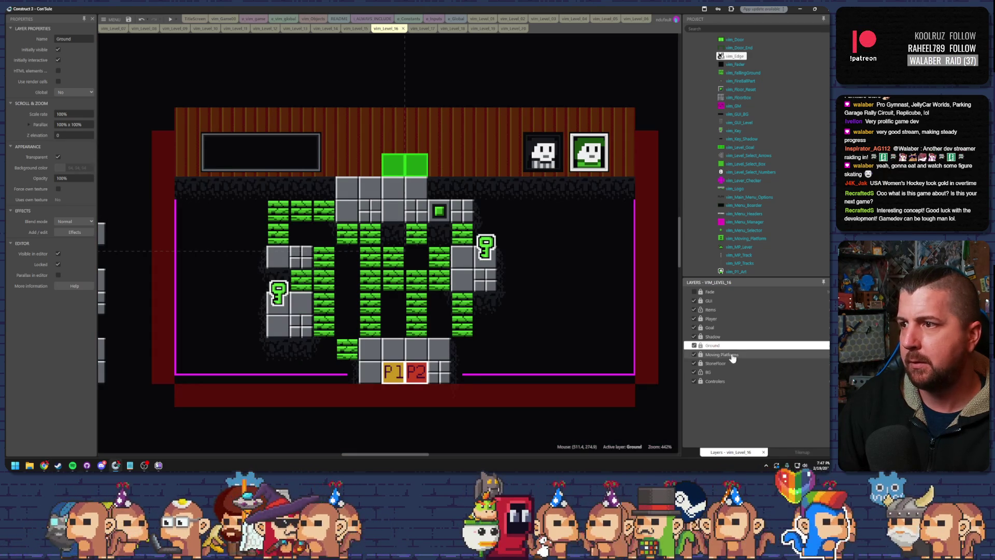
pyautogui.click(418, 28)
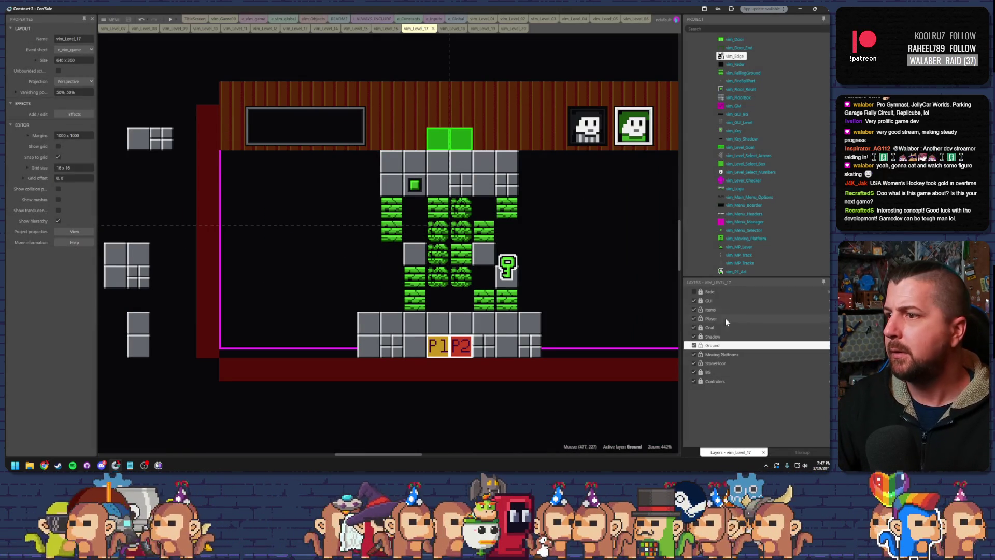
pyautogui.click(694, 345)
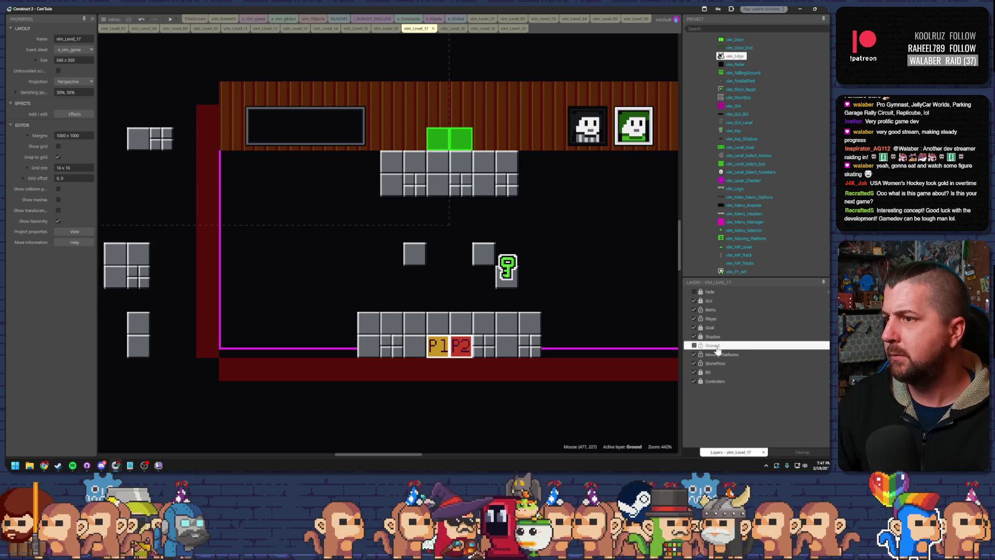
pyautogui.scroll(2, 576, 258)
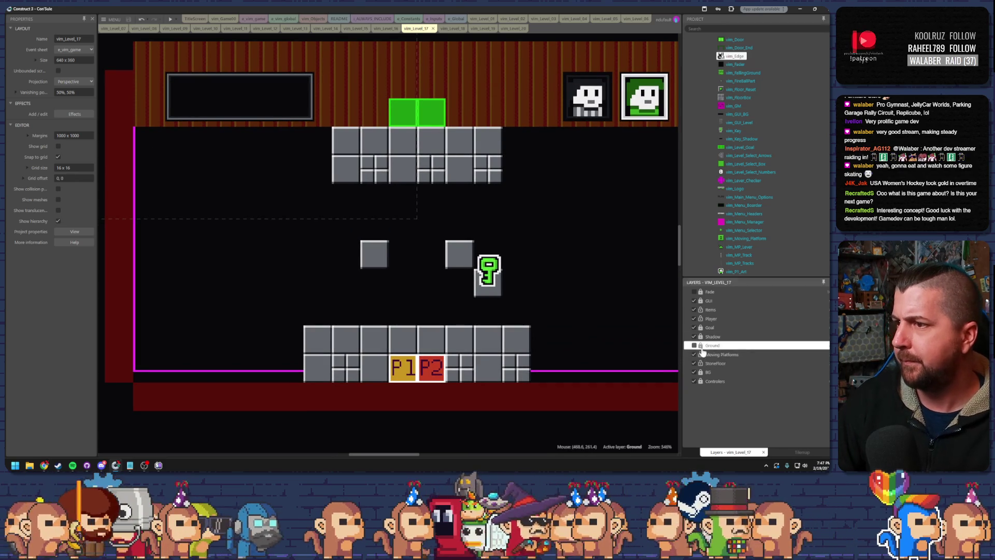
pyautogui.click(702, 373)
pyautogui.click(701, 373)
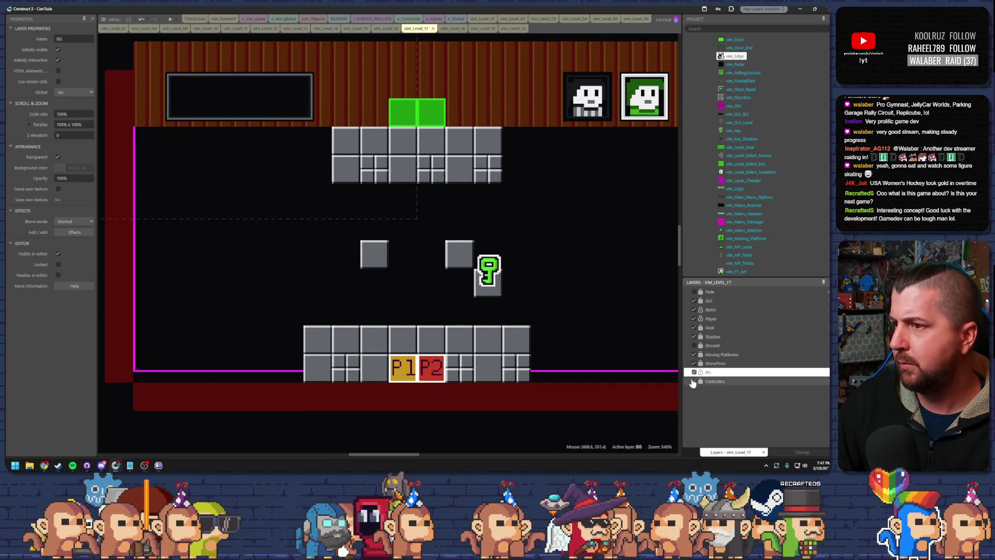
pyautogui.click(597, 313)
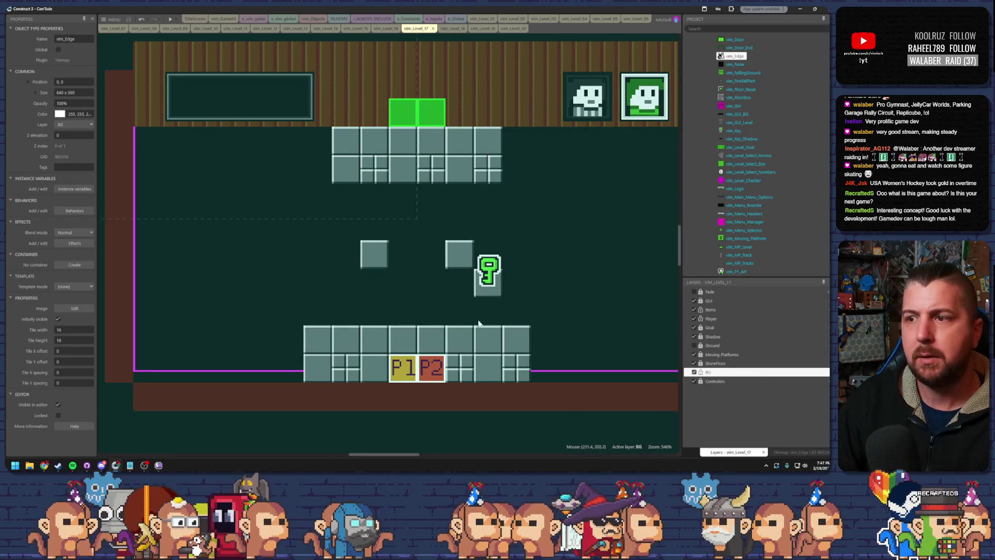
pyautogui.click(801, 452)
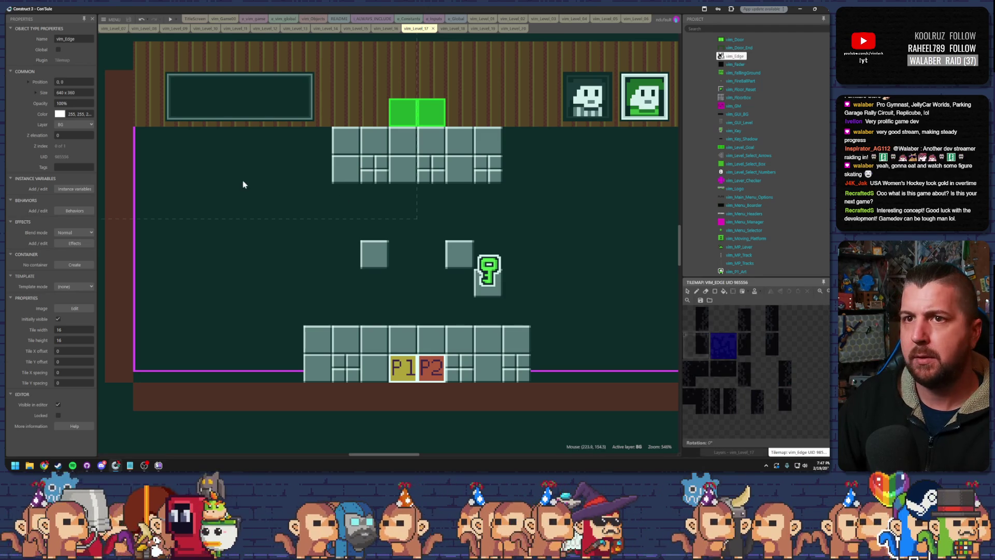
# Step: Paint shadows across level 17's top row, under the top platform and right block, and beside the key
pyautogui.click(697, 291)
pyautogui.scroll(-2, 293, 191)
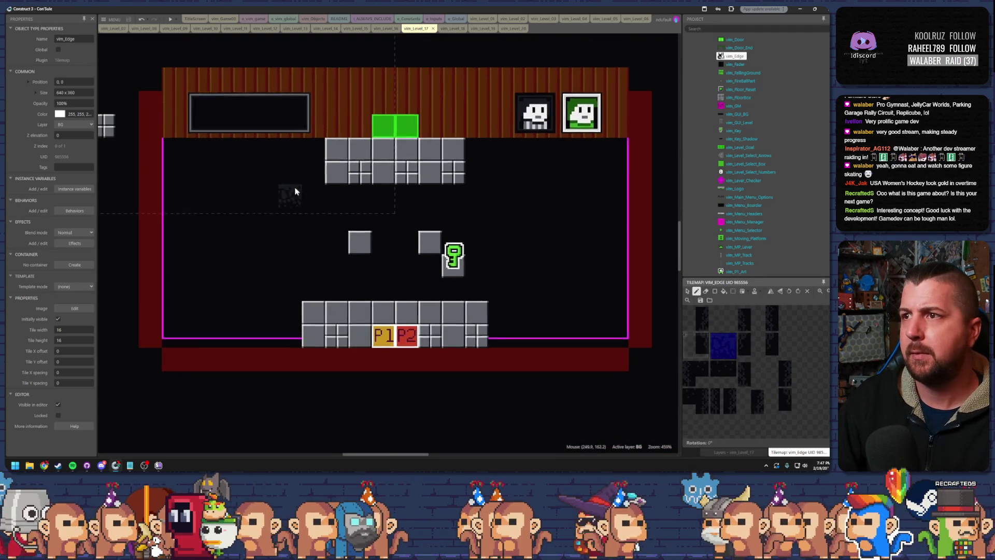
pyautogui.moveTo(184, 147); pyautogui.dragTo(619, 149)
pyautogui.moveTo(454, 194); pyautogui.dragTo(339, 195)
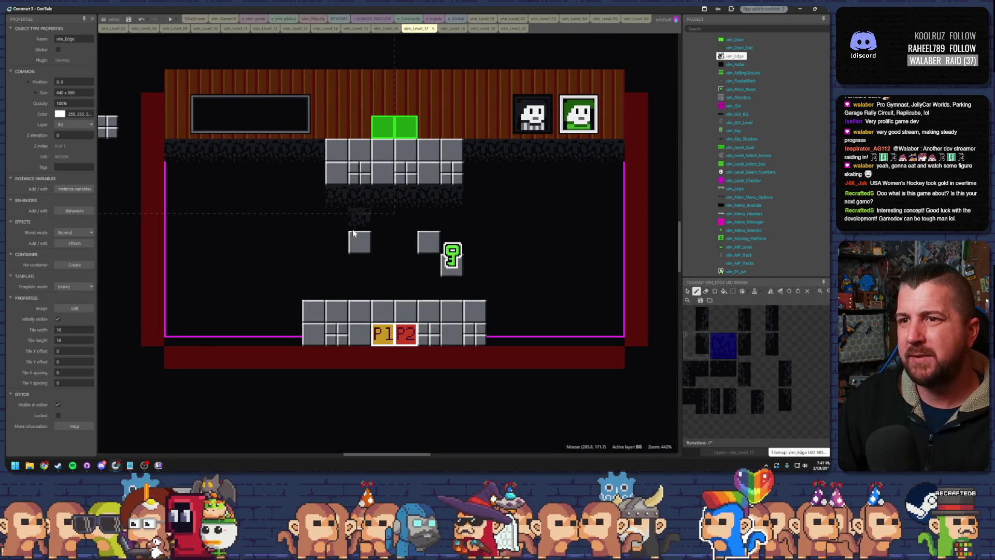
pyautogui.click(429, 265)
pyautogui.moveTo(458, 288); pyautogui.dragTo(482, 292)
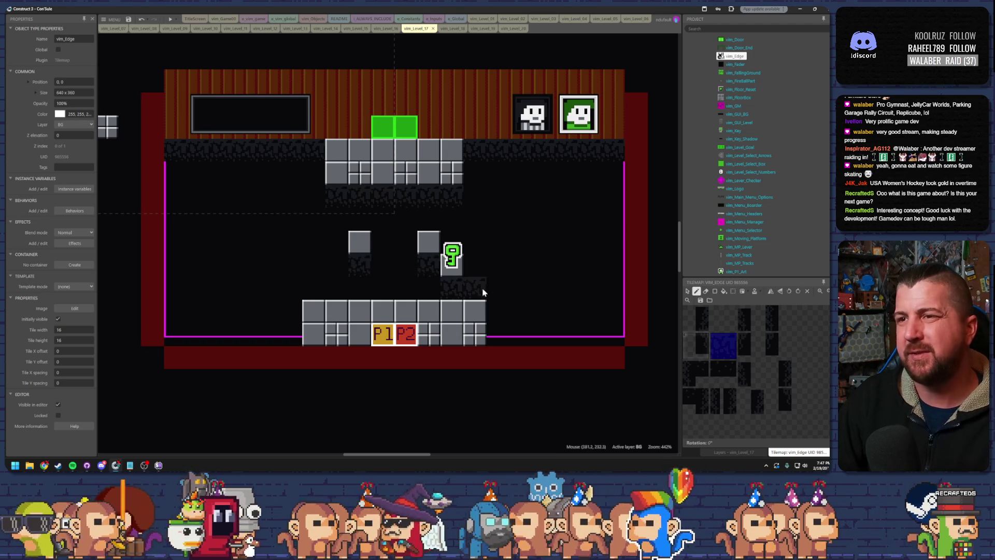
pyautogui.moveTo(742, 317); pyautogui.dragTo(751, 346)
pyautogui.click(476, 256)
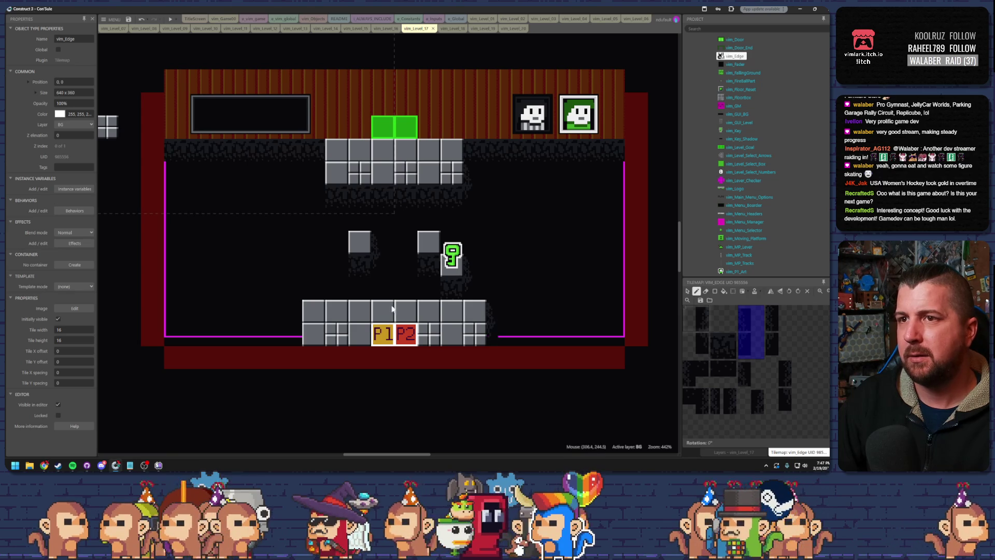
# Step: Try several other vim_Edge tiles from the palette, then stop painting and show the layers list
pyautogui.moveTo(697, 318); pyautogui.dragTo(700, 339)
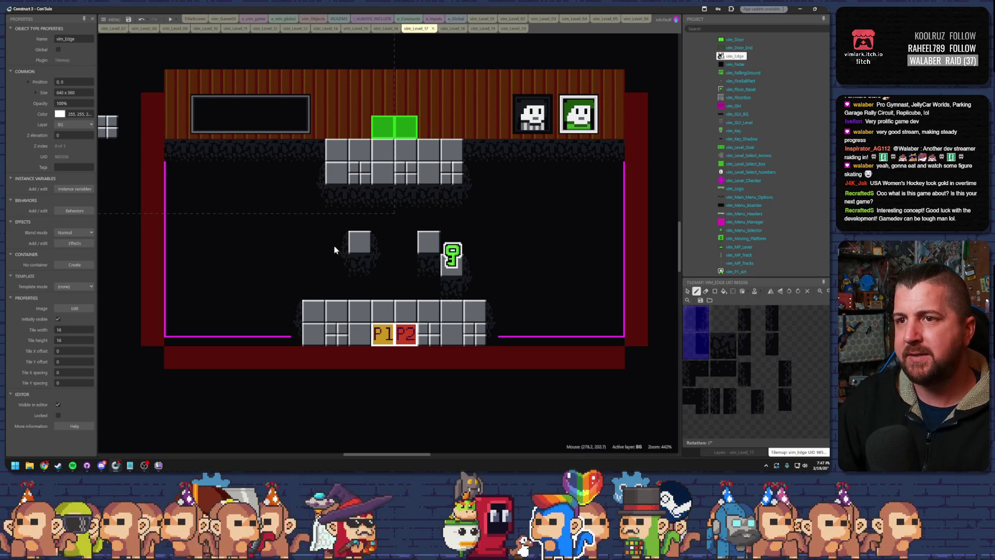
pyautogui.click(742, 321)
pyautogui.click(705, 335)
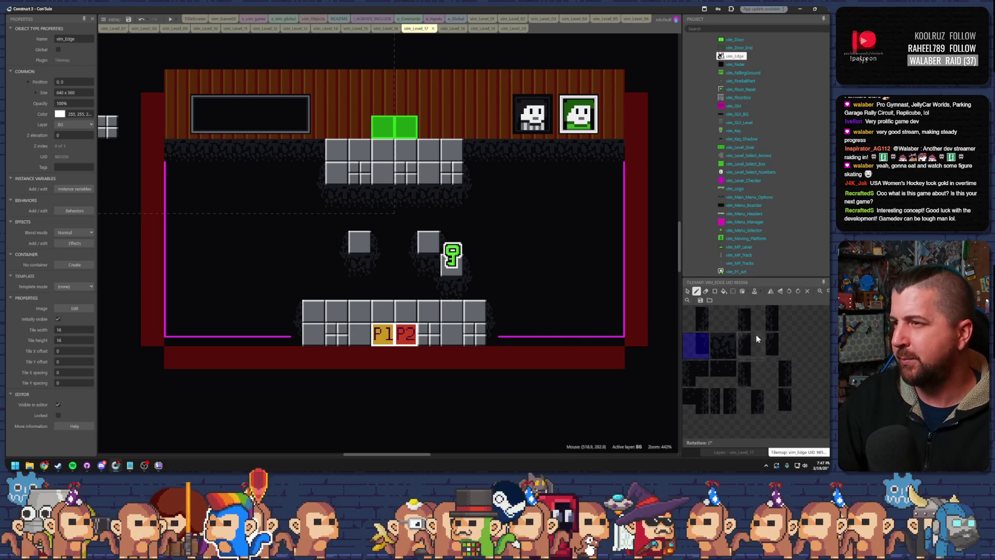
pyautogui.click(778, 372)
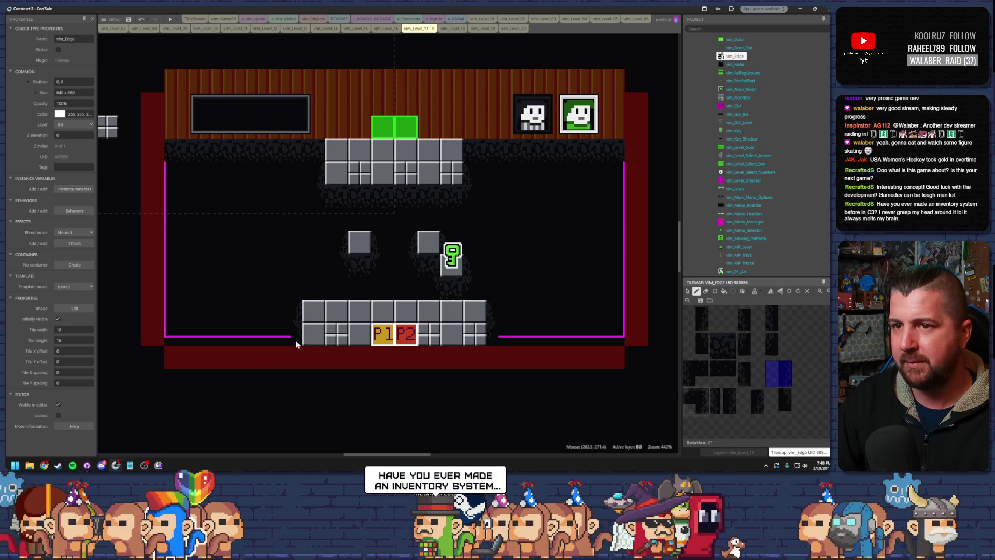
pyautogui.click(778, 318)
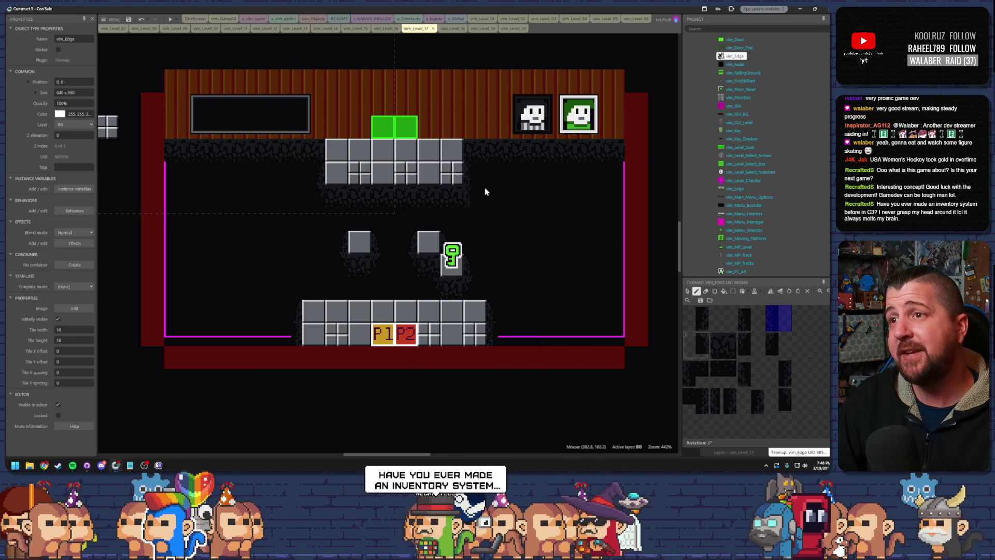
pyautogui.click(696, 400)
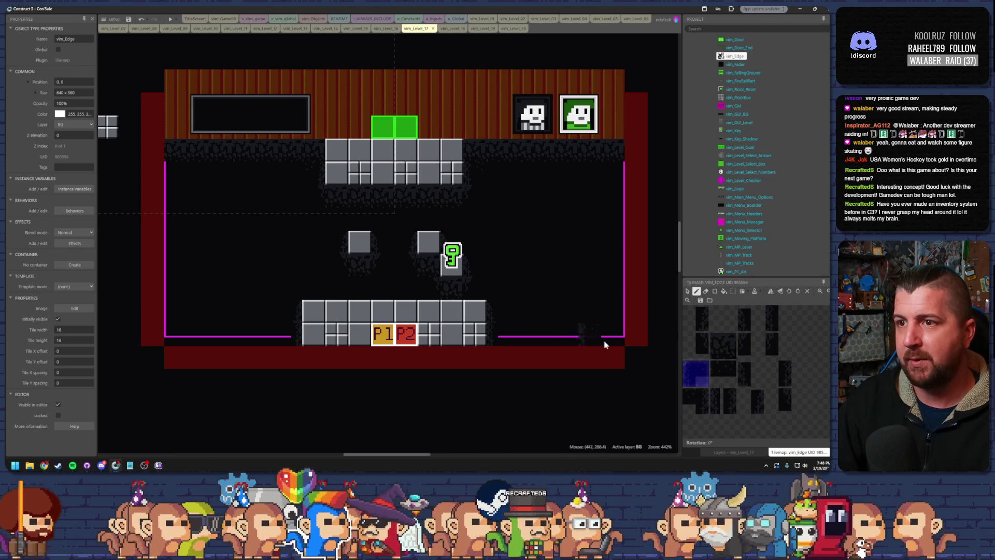
pyautogui.press('Escape')
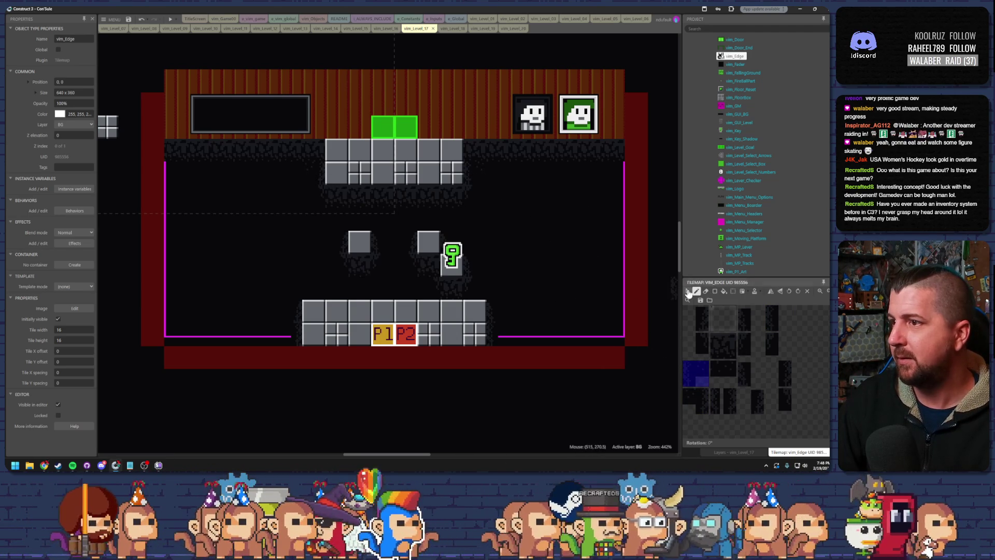
pyautogui.click(733, 451)
# Step: Restore level 17's Ground layer, then open vim_Level_18 and hide its Ground layer
pyautogui.click(713, 345)
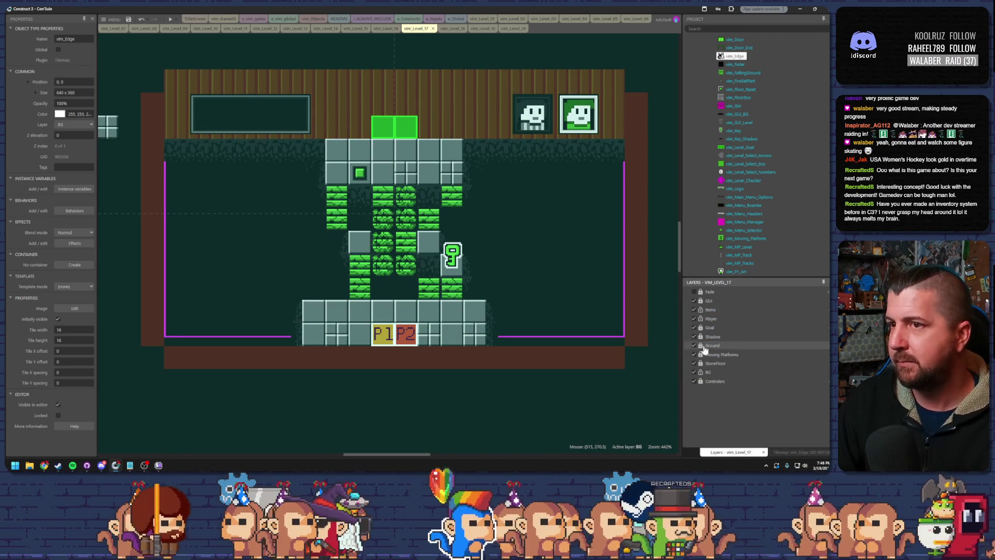
pyautogui.click(445, 28)
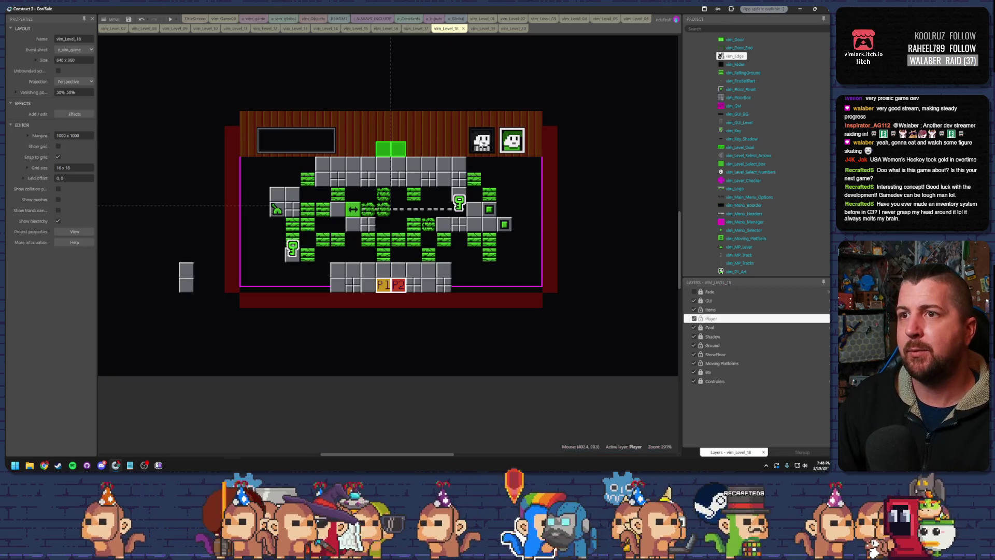
pyautogui.scroll(4, 347, 171)
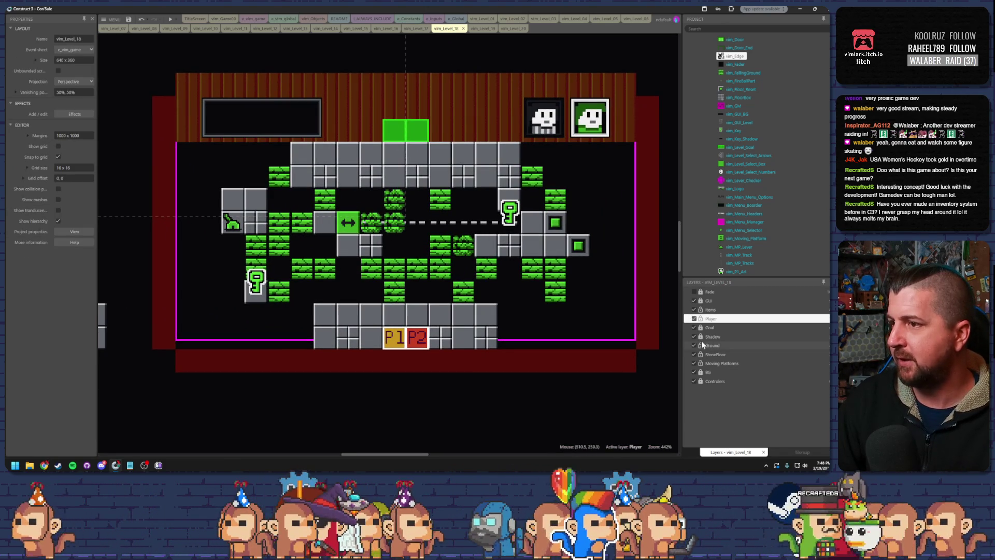
pyautogui.click(700, 346)
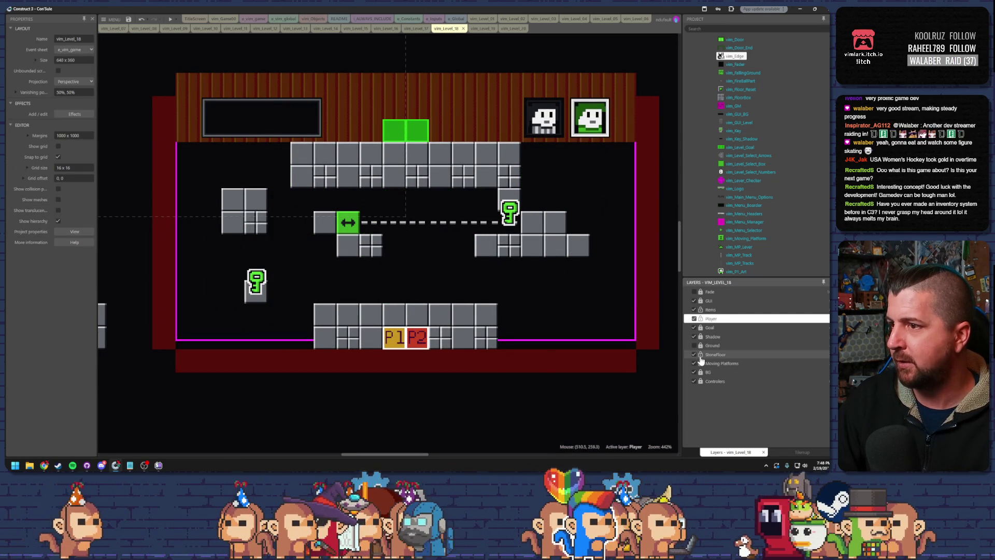
# Step: Select BG's vim_Edge tilemap, choose an edge tile, and paint shadow under the upper platform
pyautogui.click(706, 371)
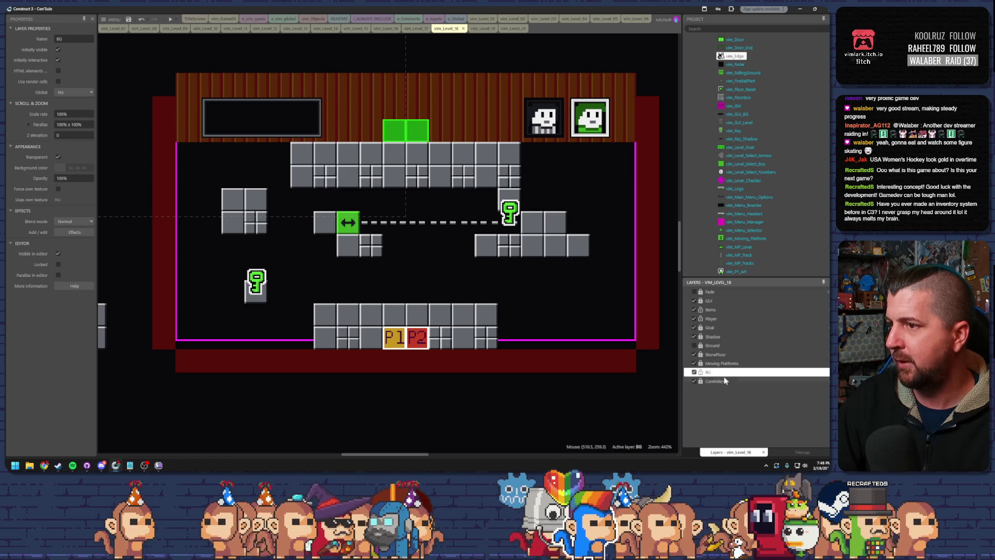
pyautogui.click(715, 379)
pyautogui.click(715, 373)
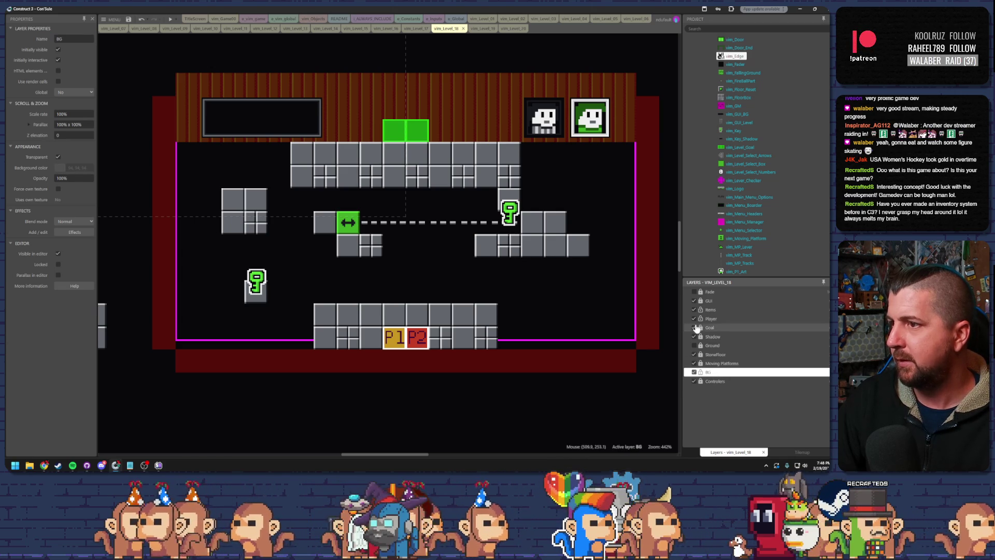
pyautogui.click(544, 363)
pyautogui.click(777, 450)
pyautogui.click(724, 345)
pyautogui.moveTo(483, 195)
pyautogui.mouseDown()
pyautogui.moveTo(304, 196)
pyautogui.moveTo(261, 241)
pyautogui.moveTo(233, 244)
pyautogui.mouseUp()
# Step: Paint shadow tiles under the left and lower-right blocks and along both halves of the room's top
pyautogui.moveTo(344, 265); pyautogui.dragTo(378, 265)
pyautogui.moveTo(482, 267); pyautogui.dragTo(547, 280)
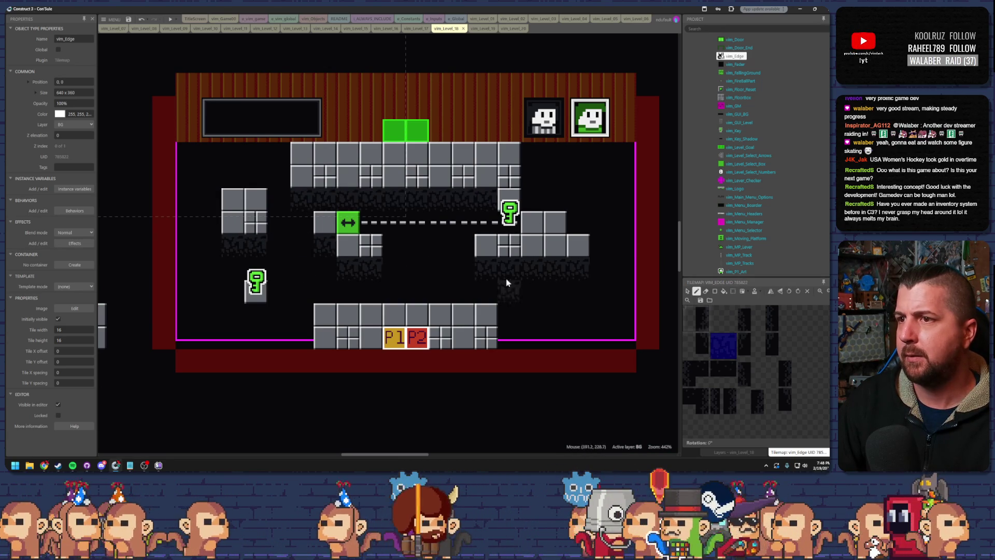
pyautogui.moveTo(290, 152); pyautogui.dragTo(179, 153)
pyautogui.moveTo(533, 156); pyautogui.dragTo(628, 155)
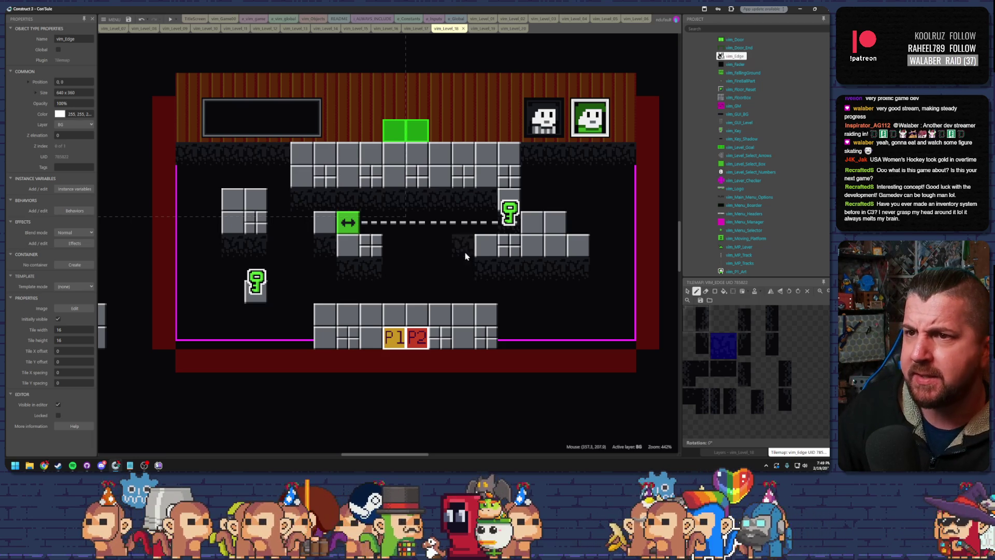
# Step: Add shadow tiles beside the left block, under the lower-left key block, and left of the bottom platform
pyautogui.moveTo(692, 313); pyautogui.dragTo(696, 347)
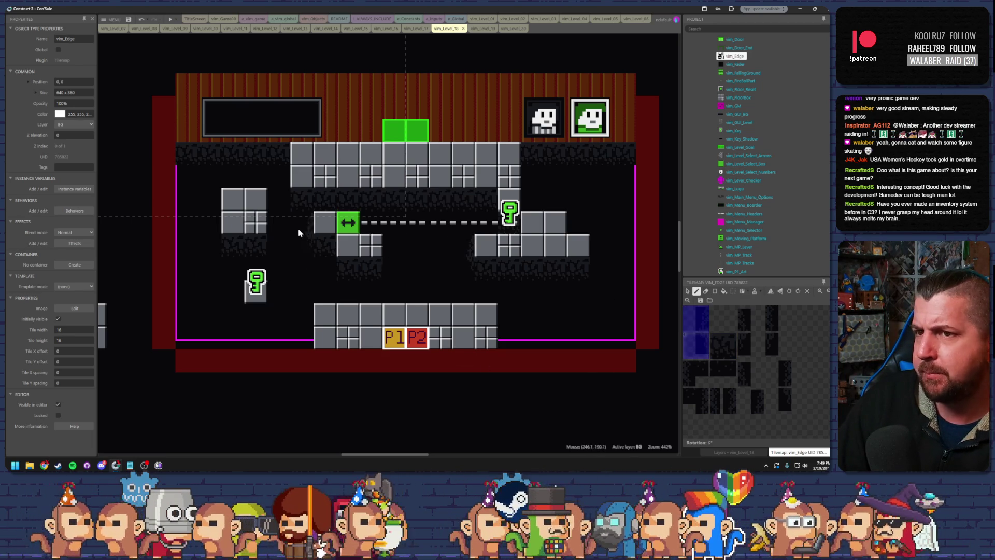
pyautogui.click(211, 225)
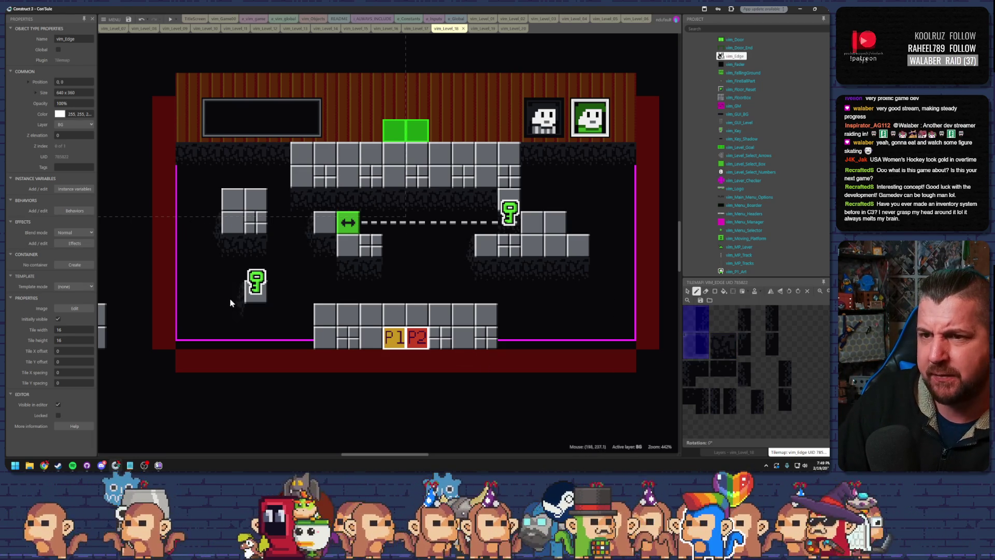
pyautogui.click(721, 345)
pyautogui.click(259, 317)
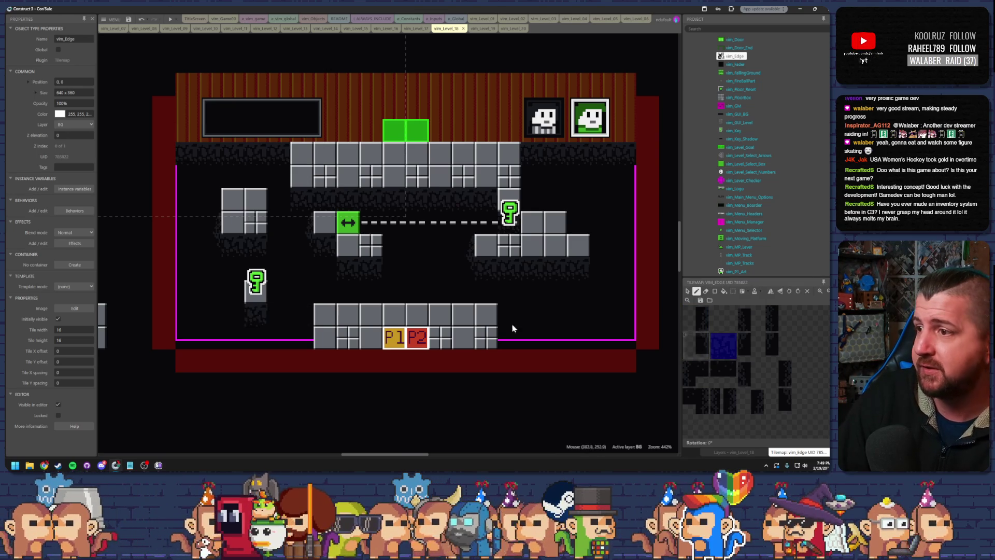
pyautogui.moveTo(696, 317); pyautogui.dragTo(696, 343)
pyautogui.click(309, 323)
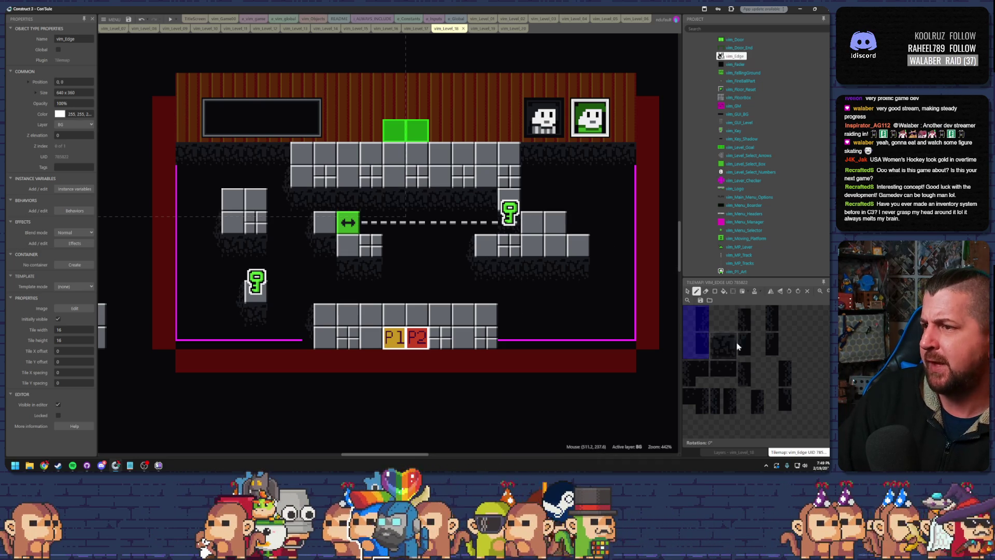
# Step: Paint a two-tall shadow column at the bottom platform's right end, then try other edge tiles
pyautogui.moveTo(749, 318); pyautogui.dragTo(747, 344)
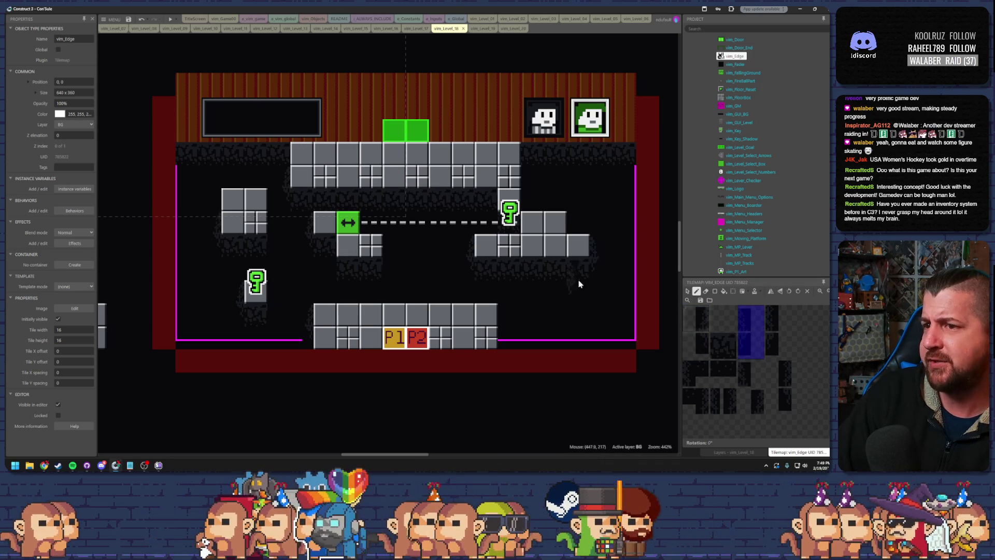
pyautogui.click(508, 318)
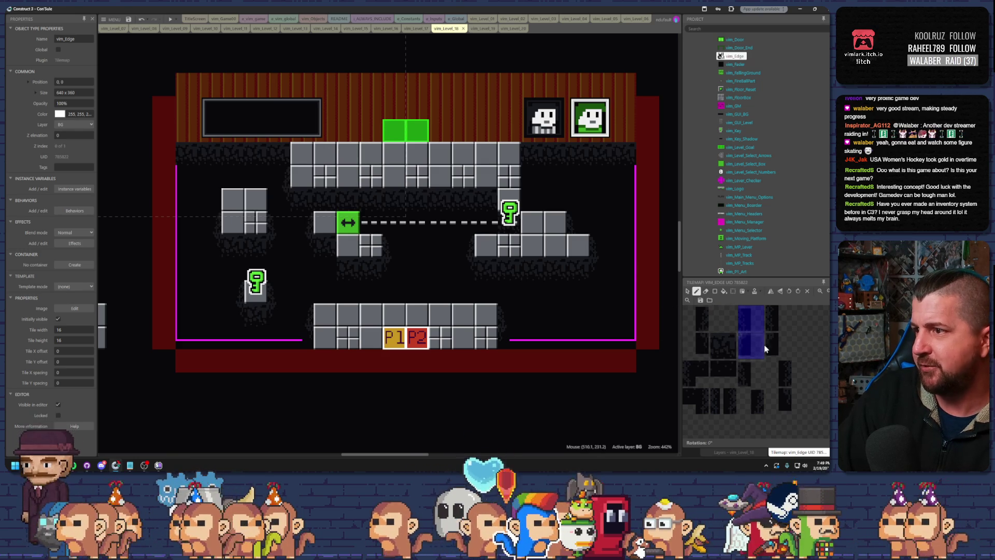
pyautogui.click(775, 323)
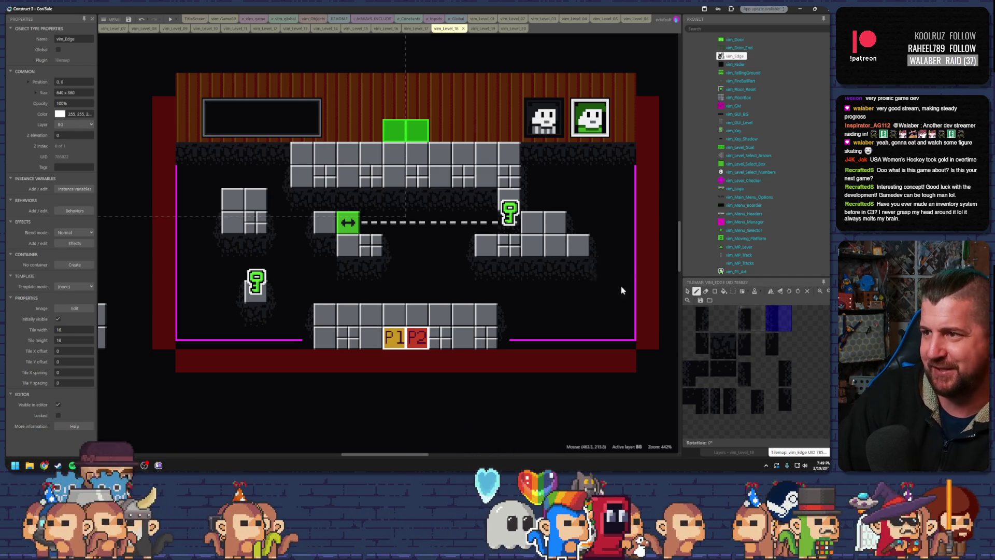
pyautogui.click(696, 317)
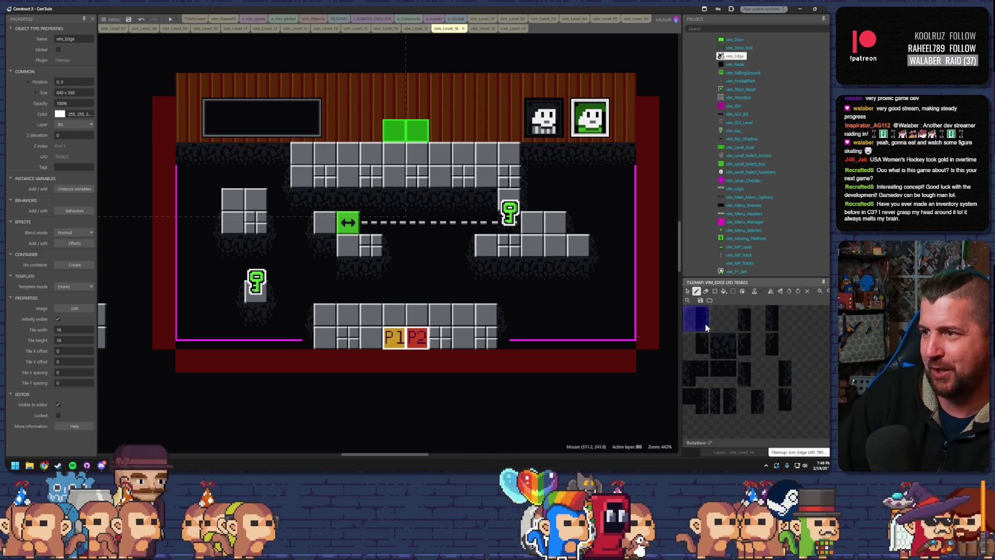
pyautogui.click(774, 373)
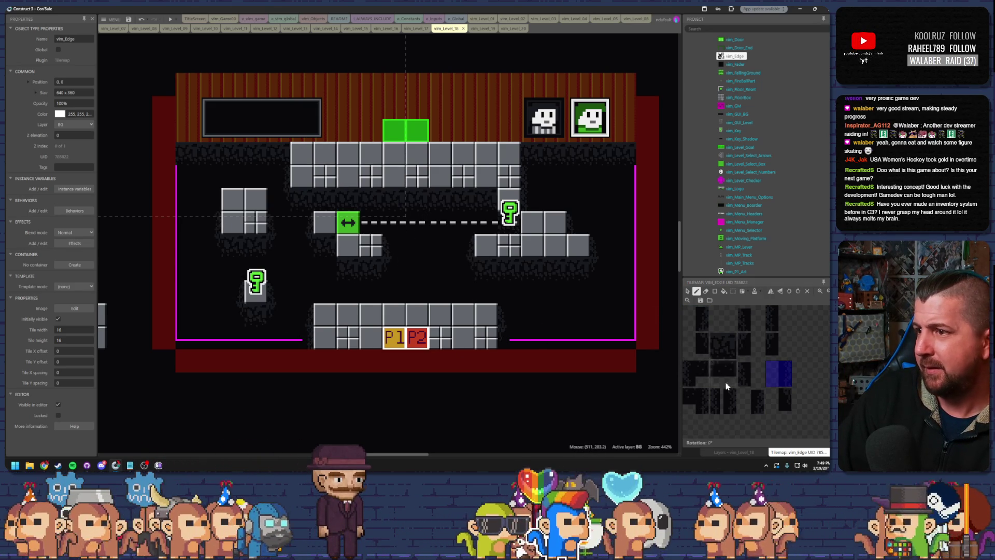
pyautogui.click(773, 327)
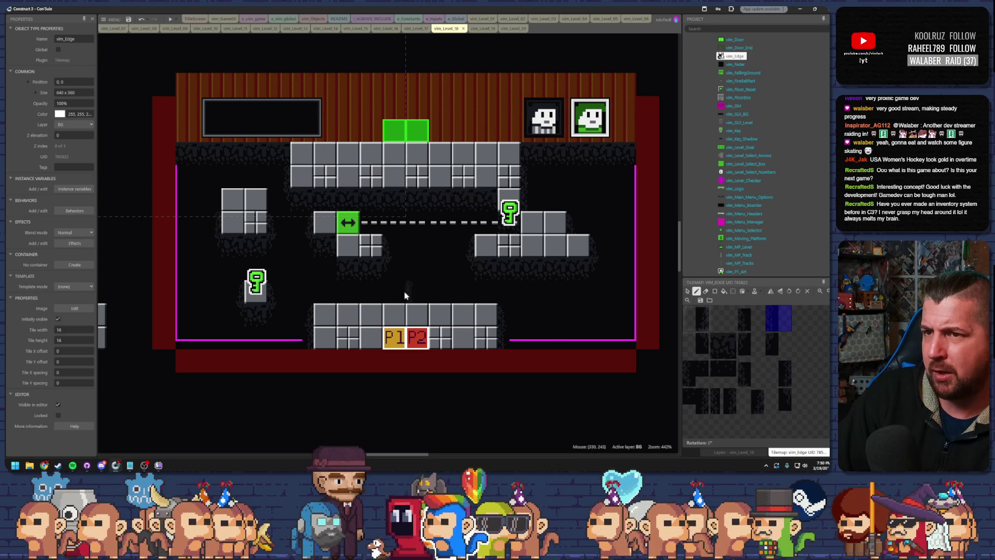
# Step: Try several more edge tiles from the vim_Edge palette, then bring up Windows search
pyautogui.click(751, 318)
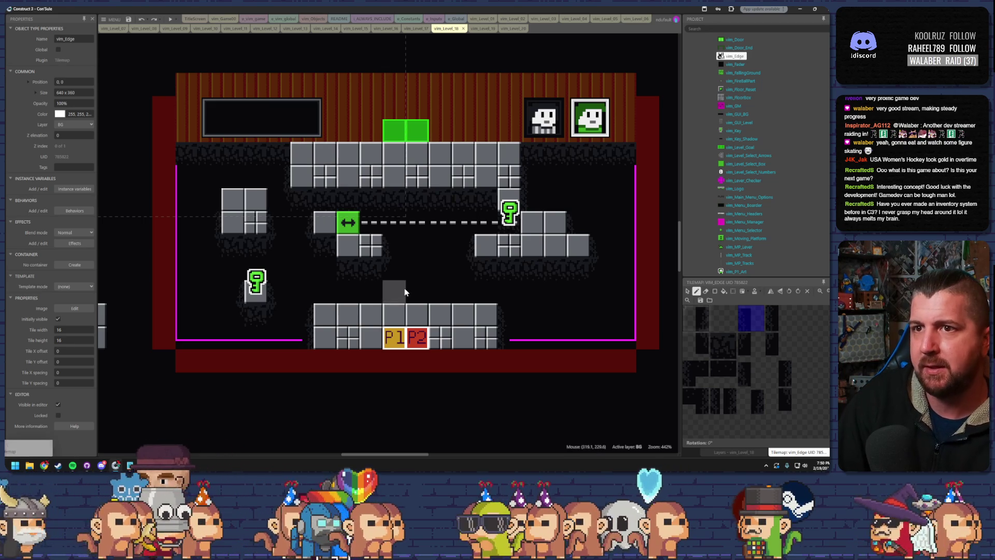
pyautogui.click(695, 323)
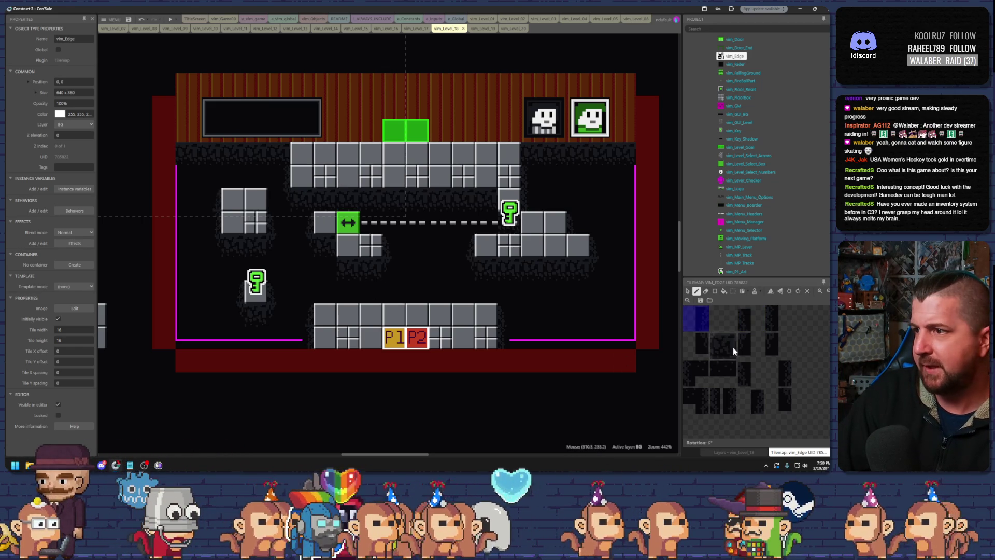
pyautogui.click(779, 373)
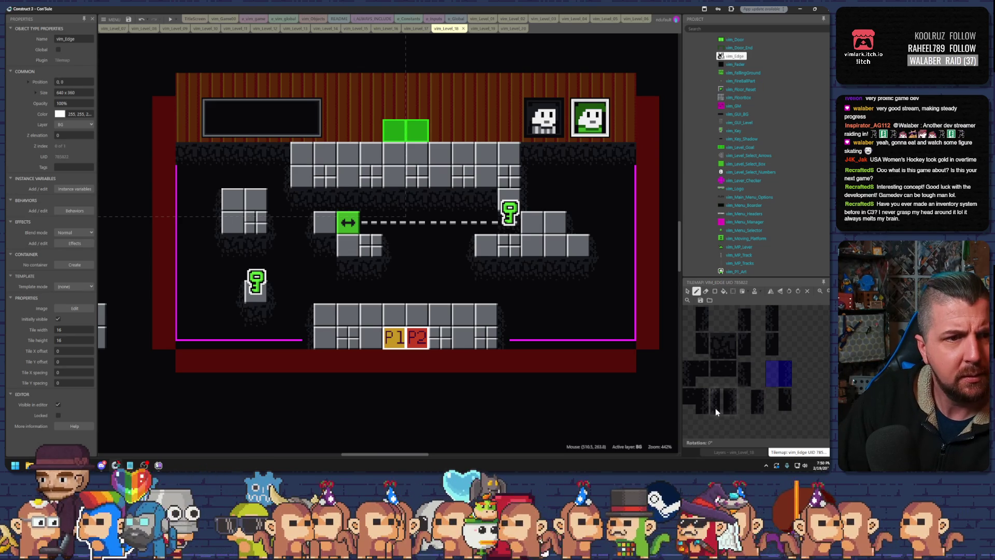
pyautogui.click(725, 396)
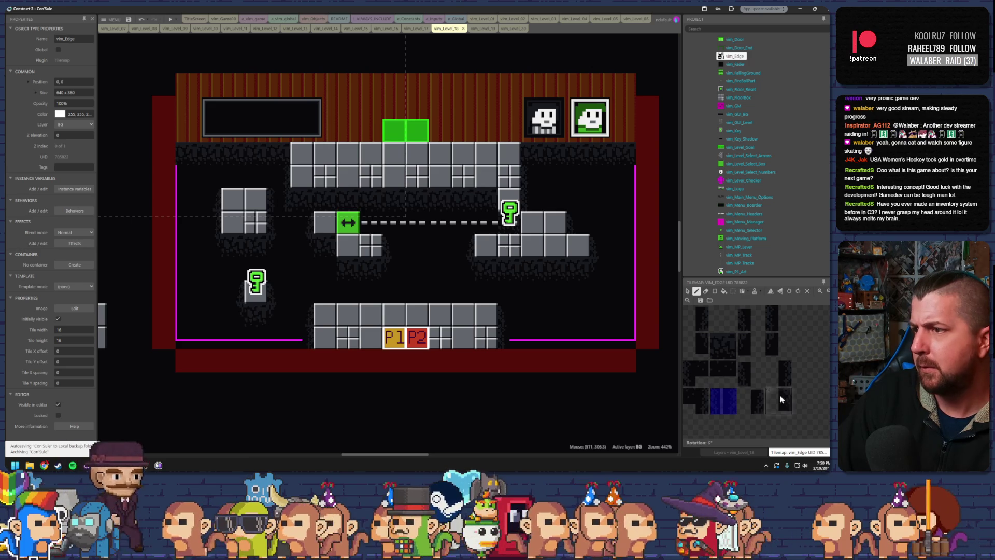
pyautogui.click(778, 317)
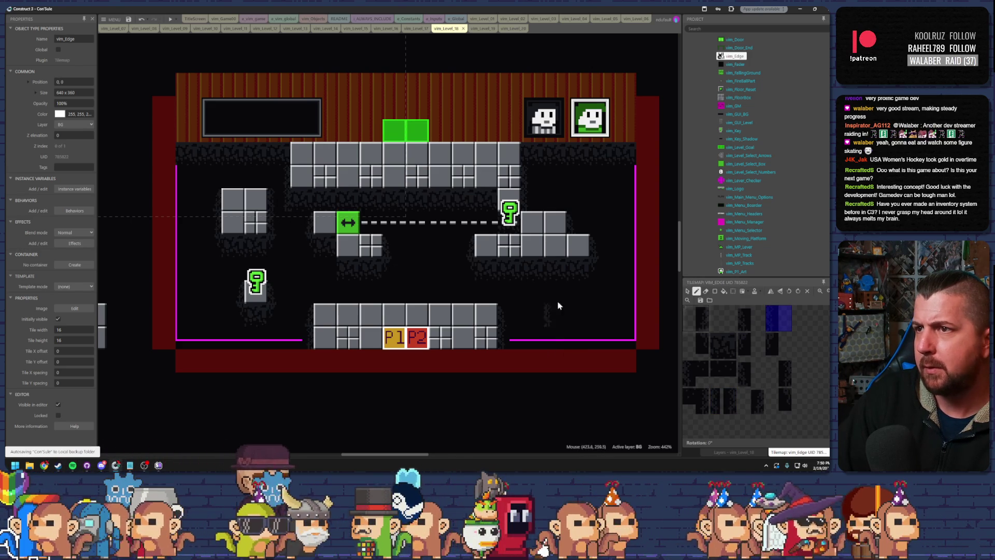
pyautogui.click(722, 345)
pyautogui.click(695, 345)
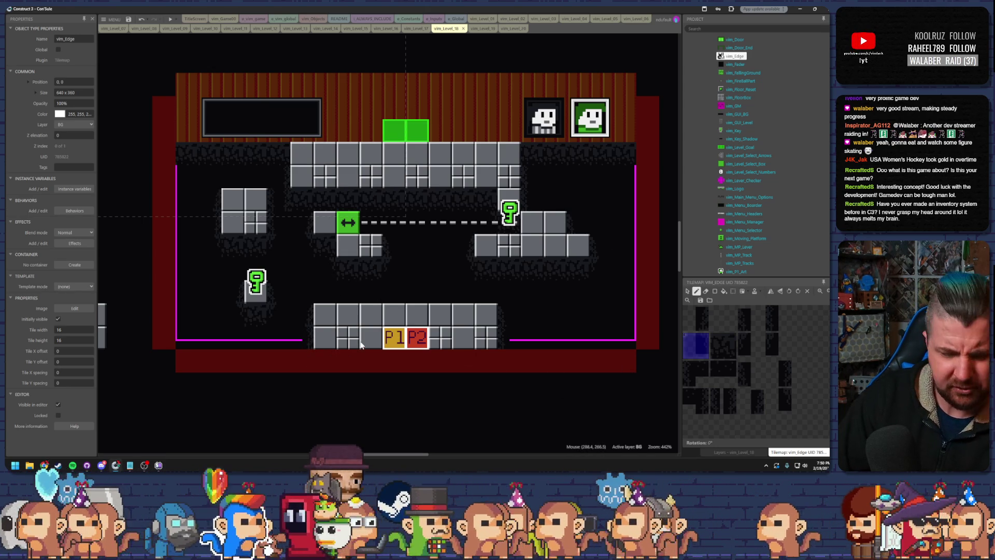
pyautogui.press('super')
# Step: Launch a second Construct 3, dismiss the beta update prompt, and open the Example browser
pyautogui.write('construct')
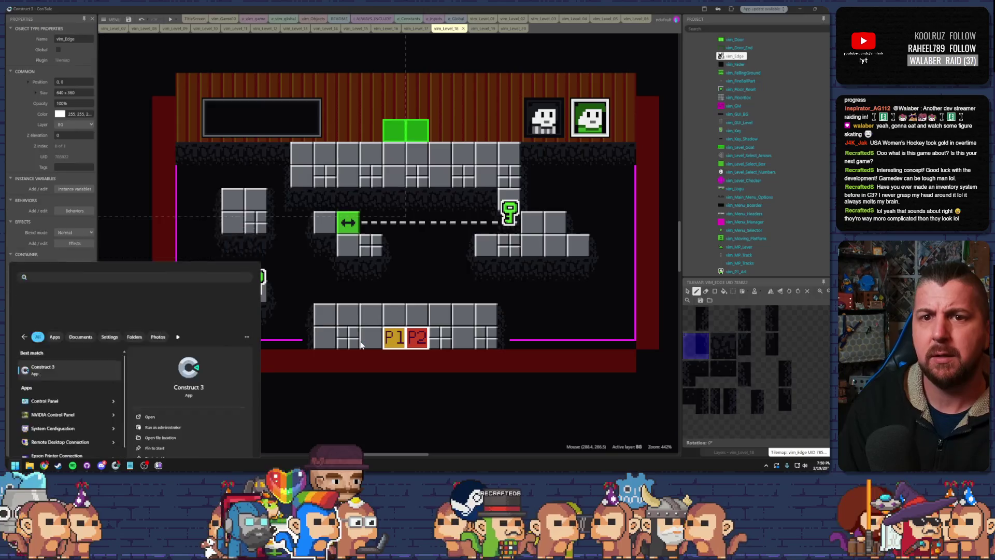
pyautogui.press('Return')
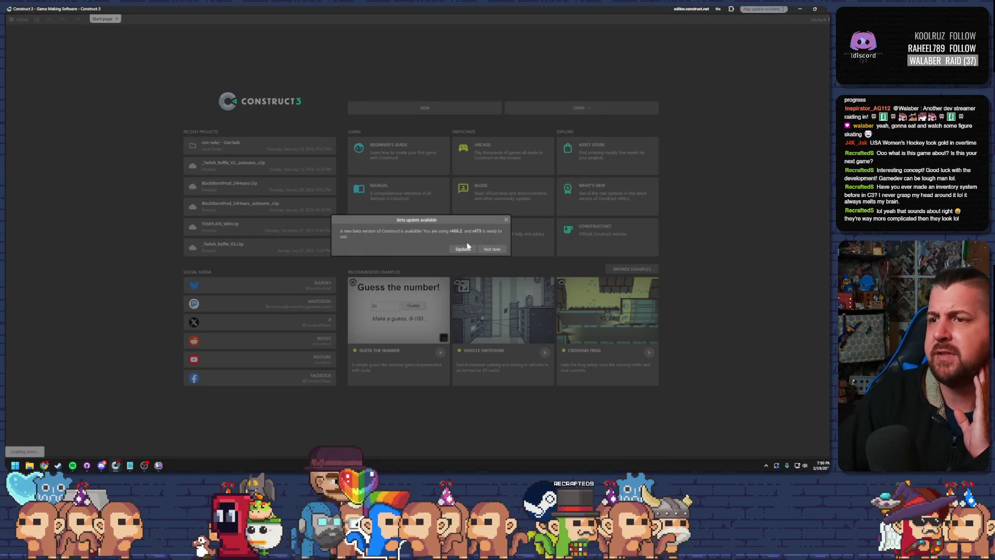
pyautogui.click(491, 249)
pyautogui.click(628, 268)
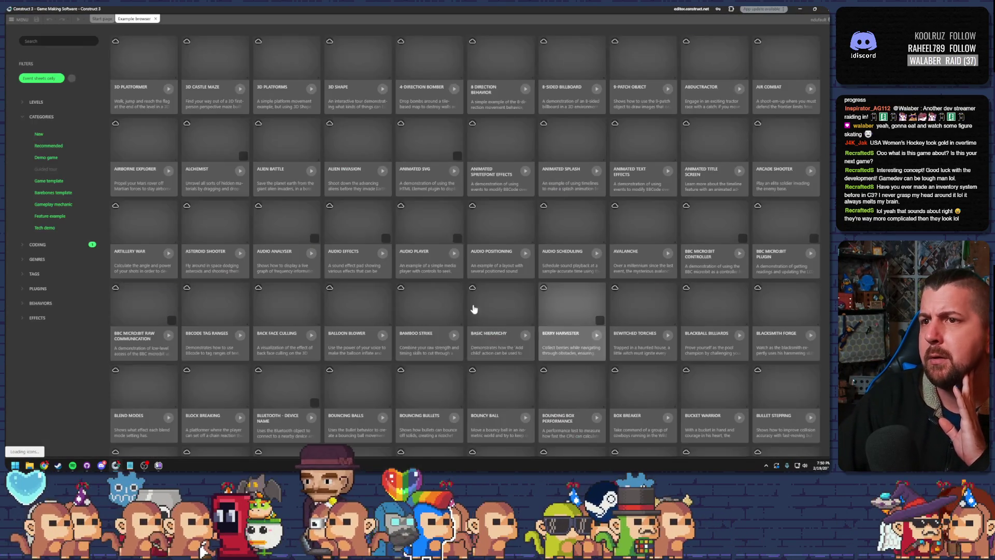
# Step: Search the examples for 'inv', clear the search, browse the full list, and close the window
pyautogui.click(53, 43)
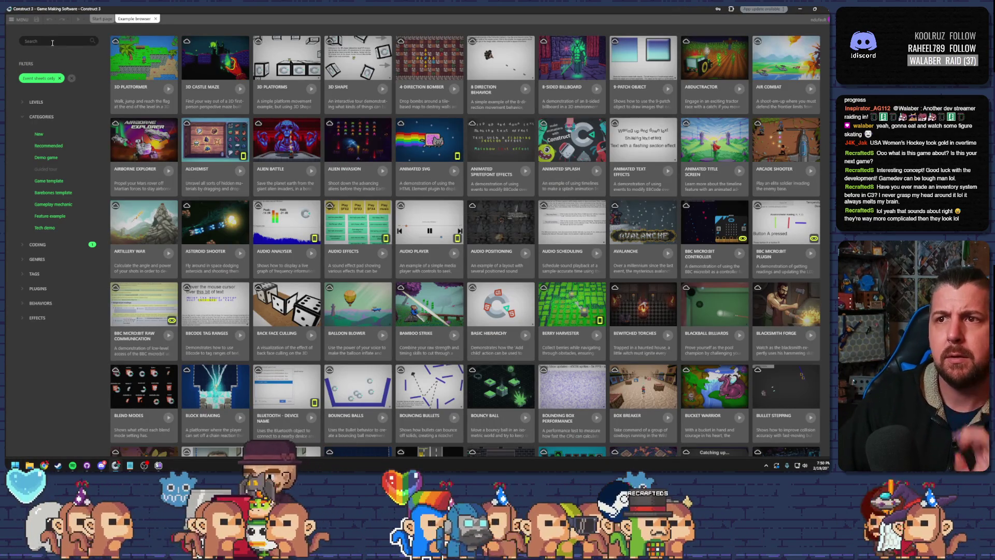
pyautogui.write('inv')
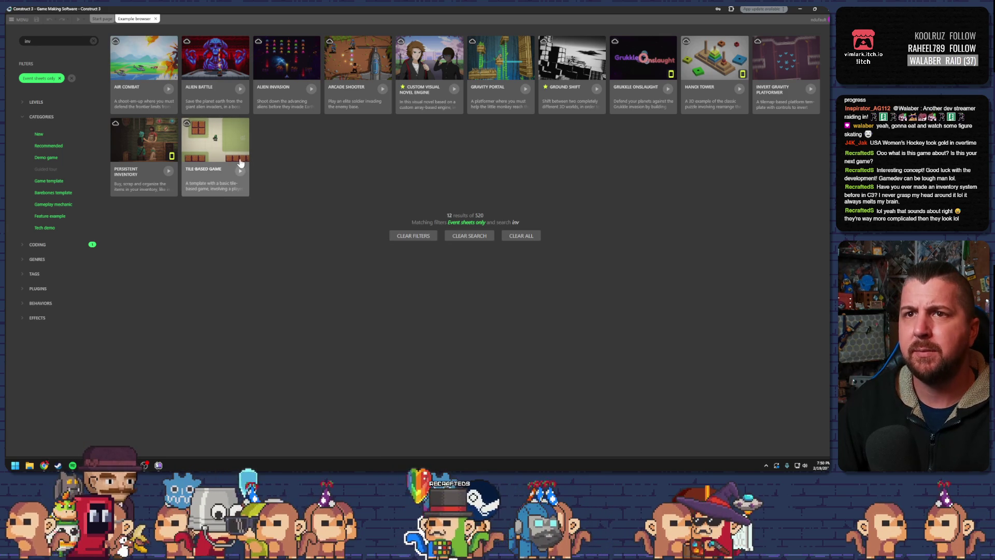
pyautogui.press('BackSpace')
pyautogui.press('BackSpace')
pyautogui.press('BackSpace')
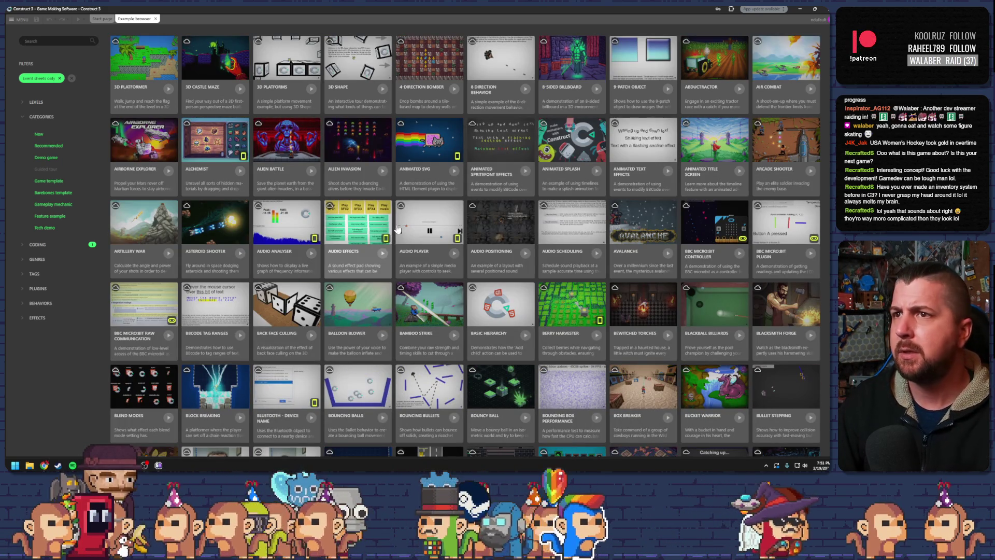
pyautogui.scroll(-5, 638, 233)
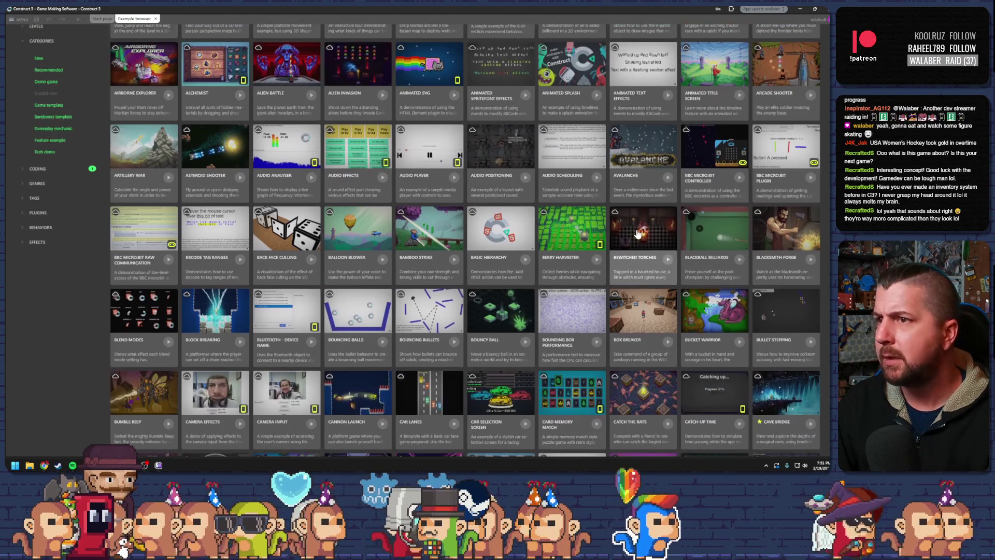
pyautogui.scroll(-7, 638, 234)
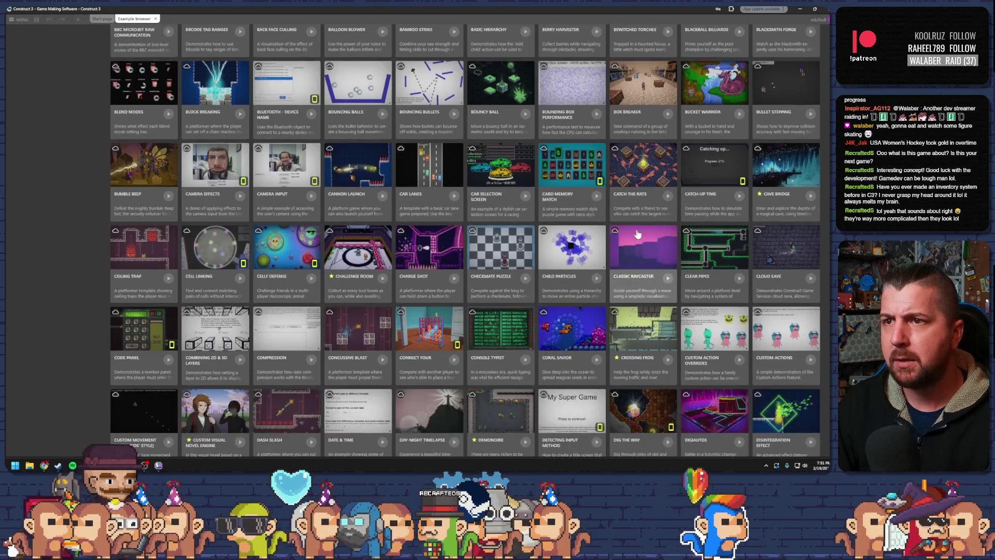
pyautogui.scroll(-2, 637, 234)
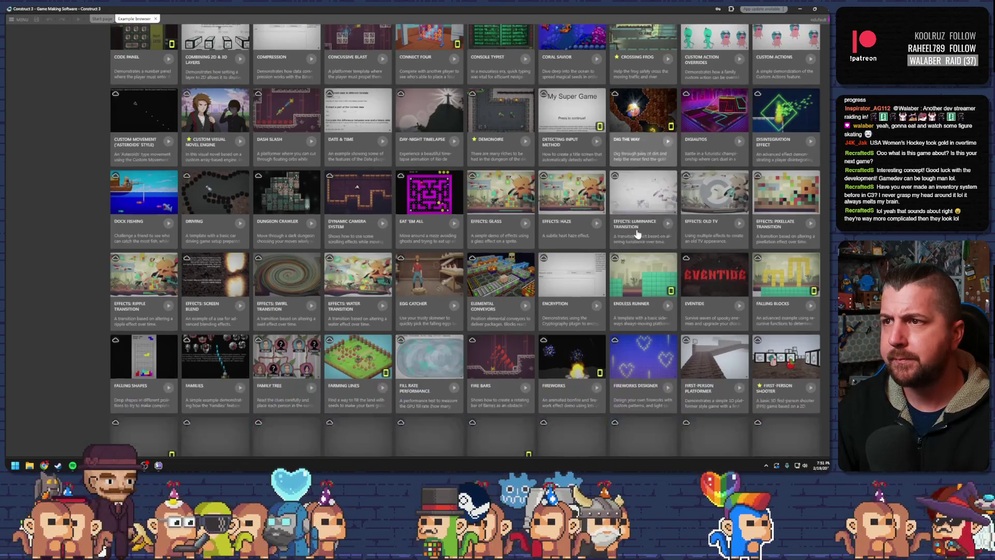
pyautogui.scroll(15, 638, 233)
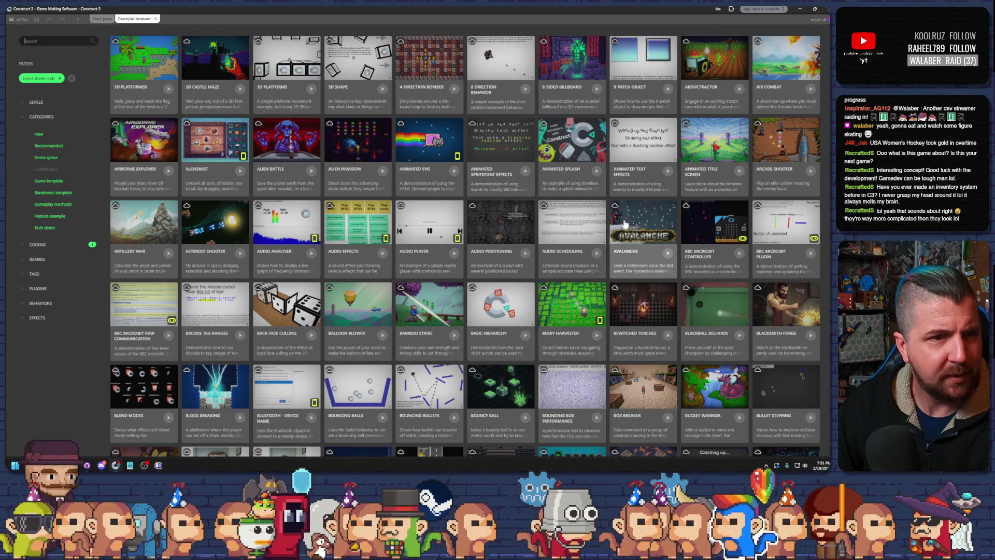
pyautogui.click(827, 9)
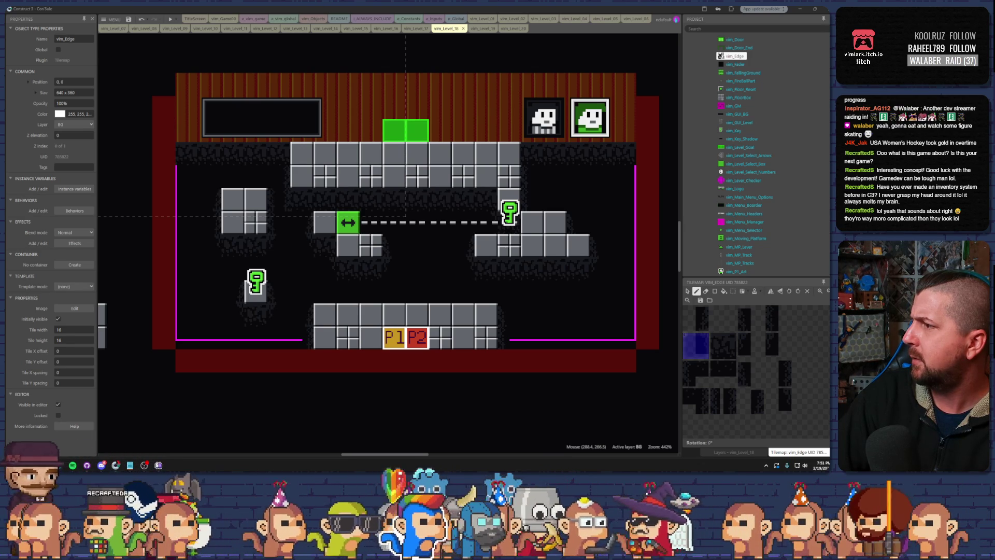
# Step: Bring the FoozleCC YouTube page over the editor, show its Videos tab, and maximize the window
pyautogui.moveTo(992, 116); pyautogui.dragTo(143, 100)
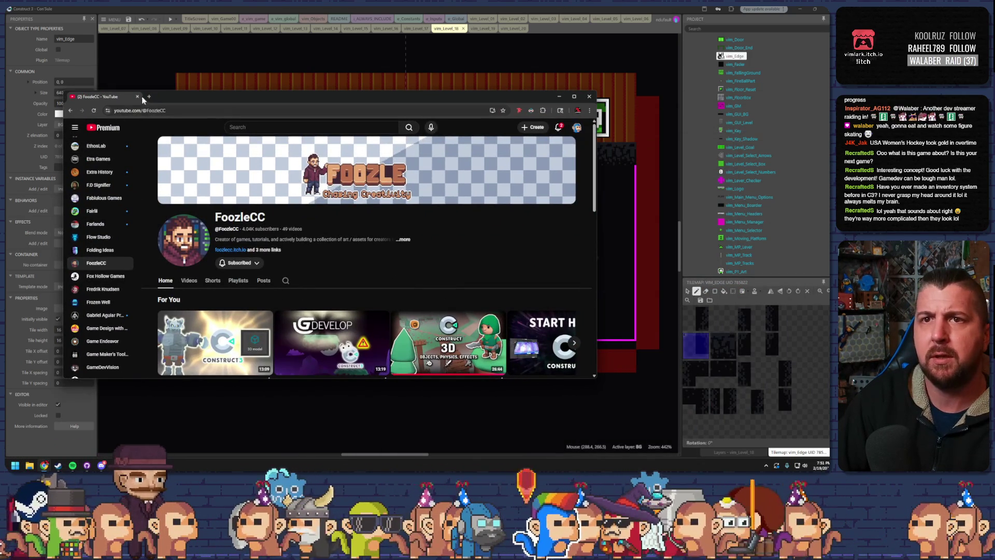
pyautogui.click(197, 280)
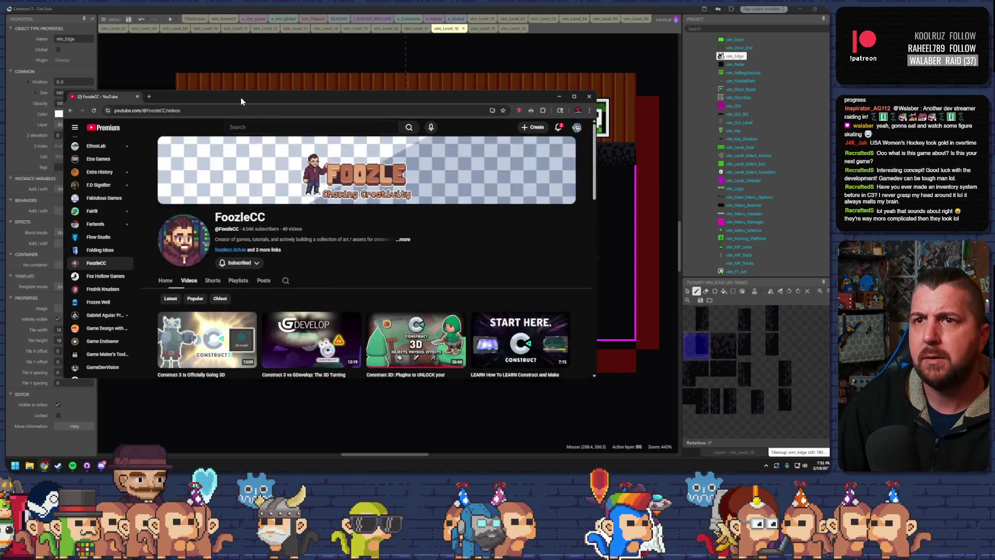
pyautogui.doubleClick(240, 98)
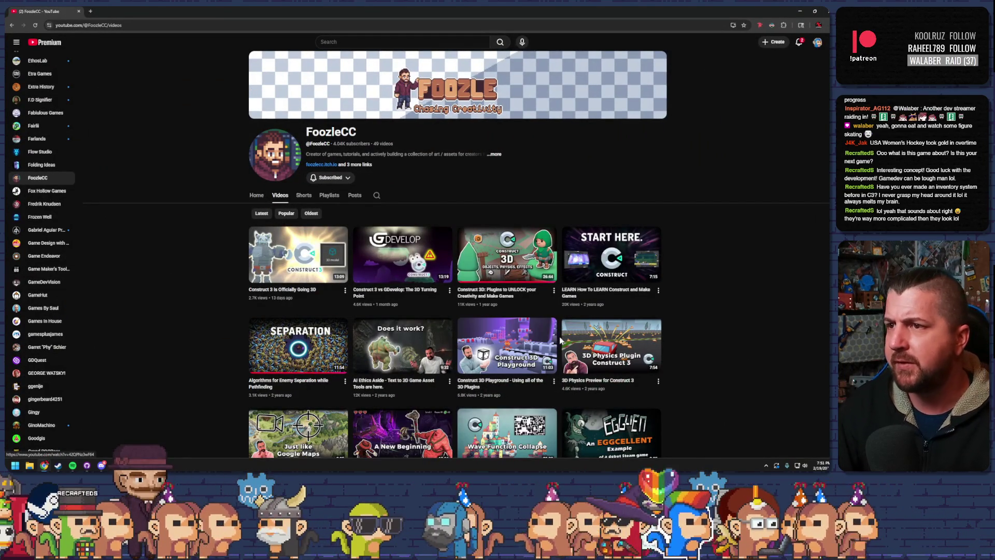
# Step: Scroll through FoozleCC's Construct tutorial videos, then go to the BliskenX channel
pyautogui.scroll(-3, 701, 358)
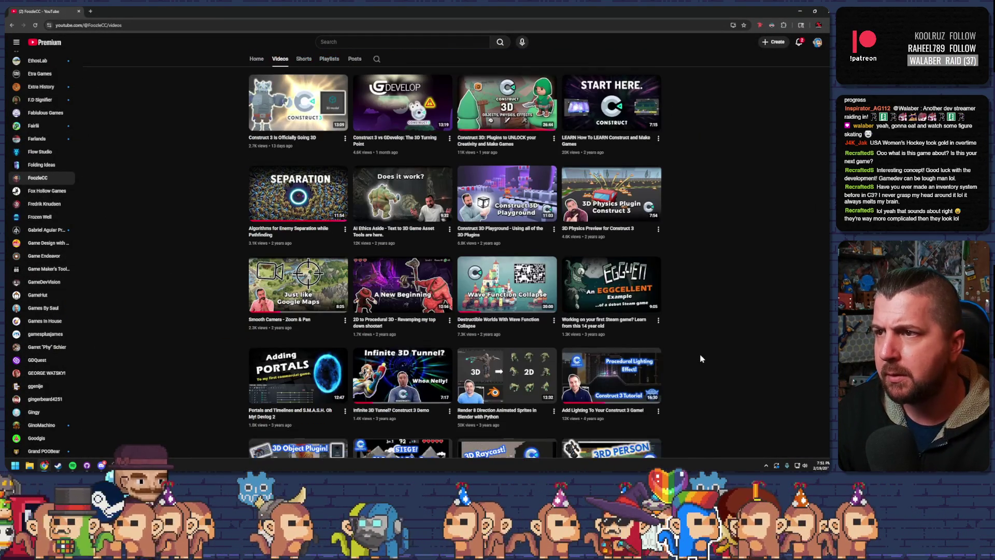
pyautogui.scroll(-15, 701, 359)
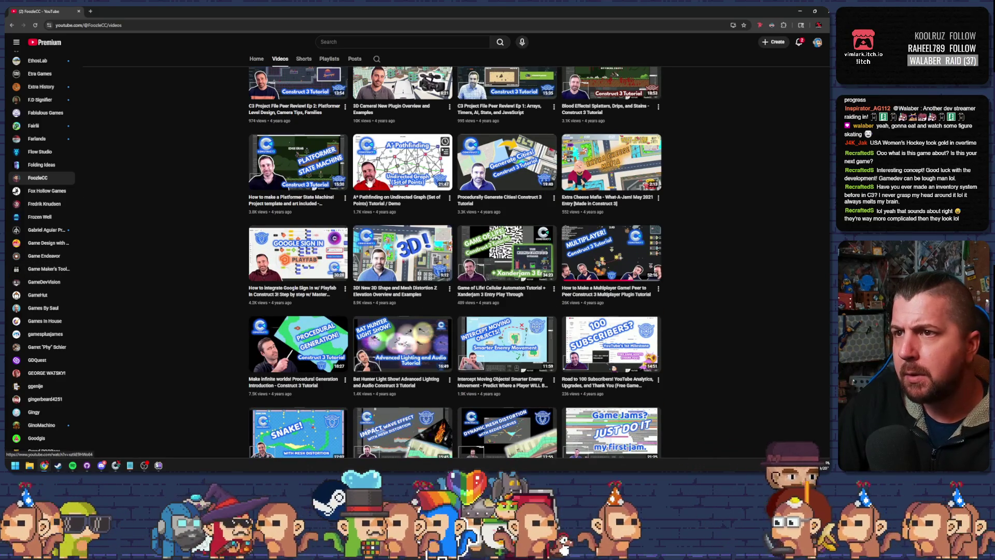
pyautogui.scroll(-3, 599, 254)
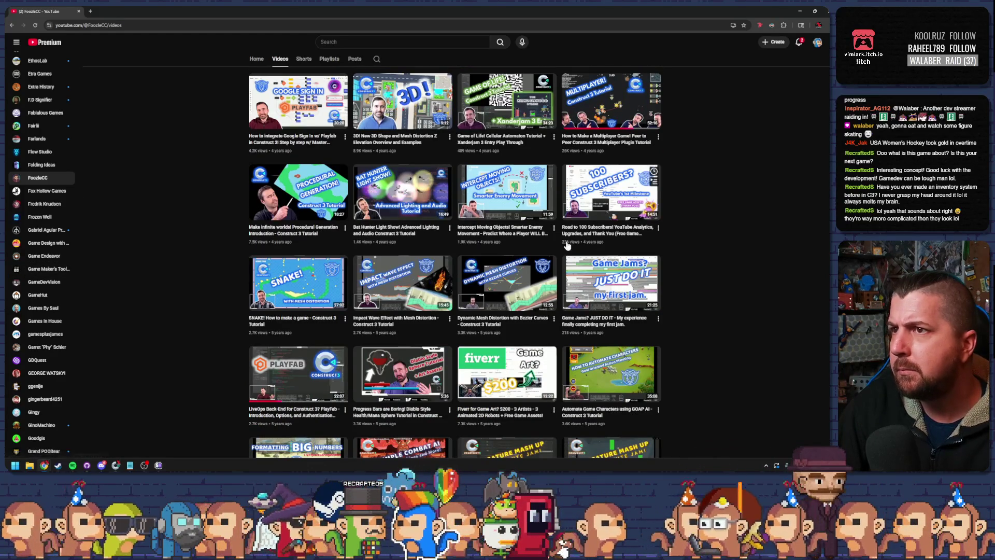
pyautogui.scroll(-2, 519, 258)
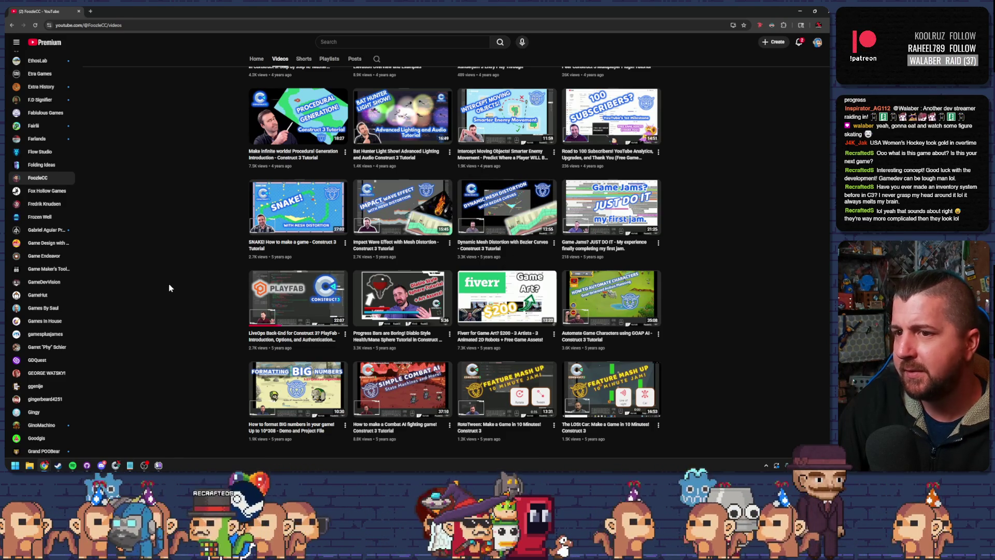
pyautogui.scroll(15, 167, 309)
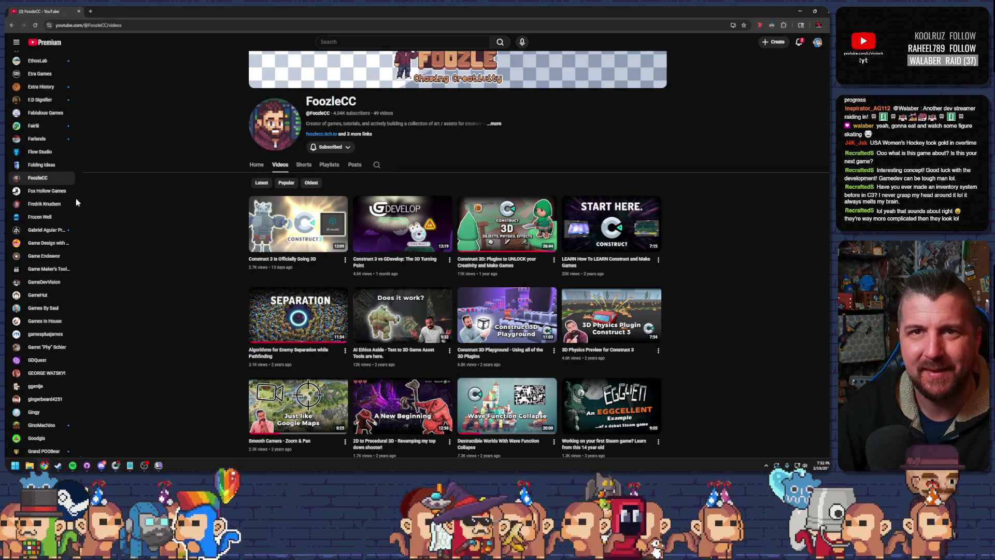
pyautogui.scroll(10, 46, 193)
pyautogui.scroll(10, 45, 193)
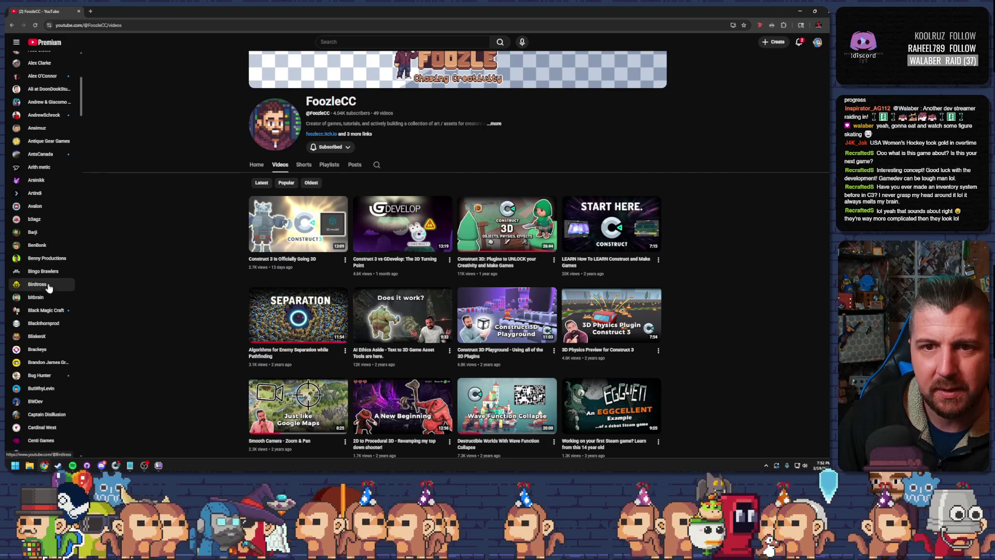
pyautogui.click(45, 337)
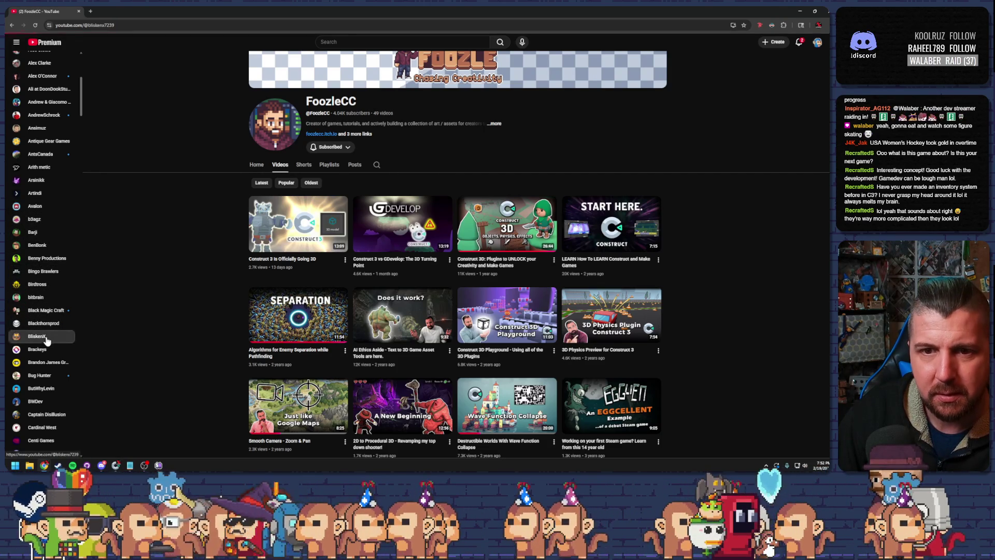
# Step: Browse the BliskenX channel's Videos grid, then Alt+Tab back to the Construct 3 editor
pyautogui.click(280, 186)
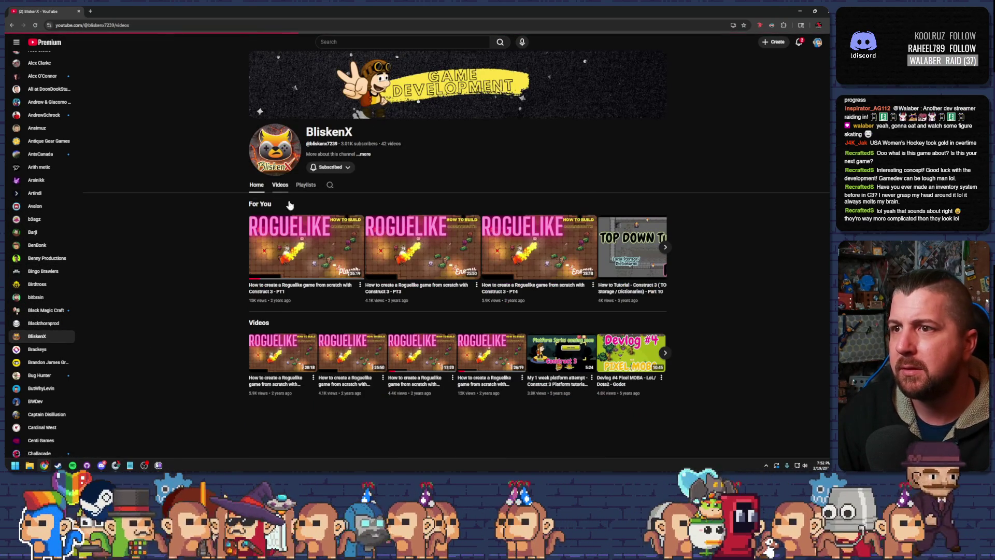
pyautogui.scroll(-7, 186, 294)
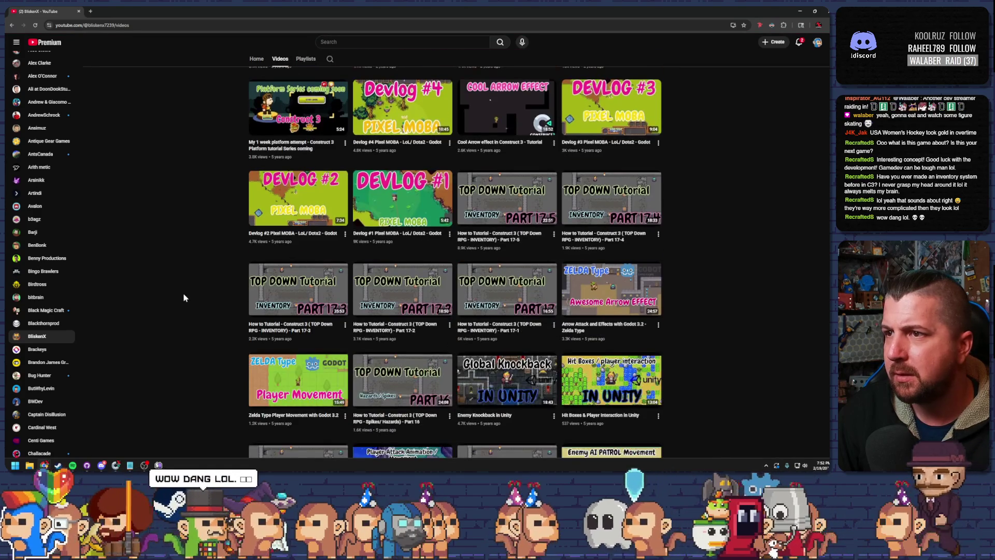
pyautogui.scroll(7, 182, 298)
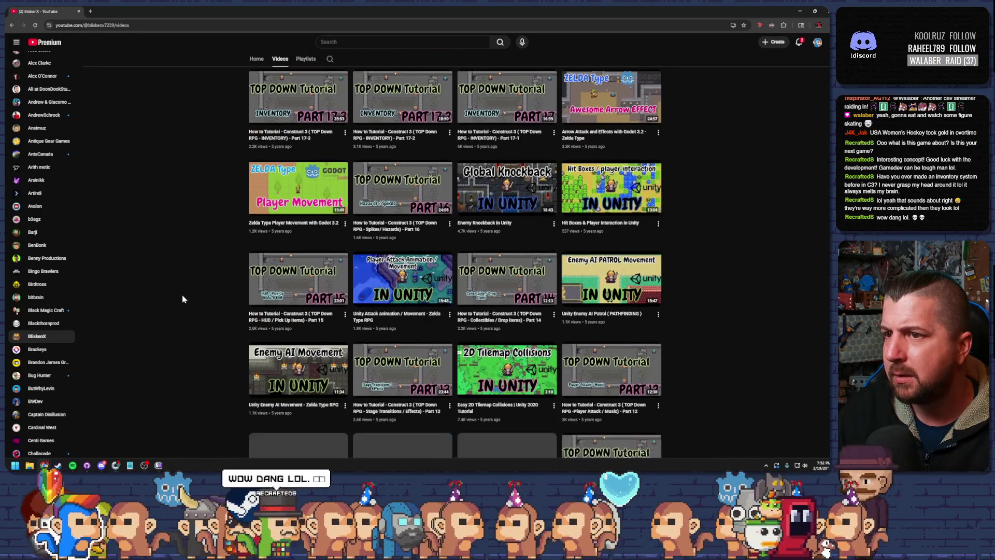
pyautogui.scroll(-12, 182, 299)
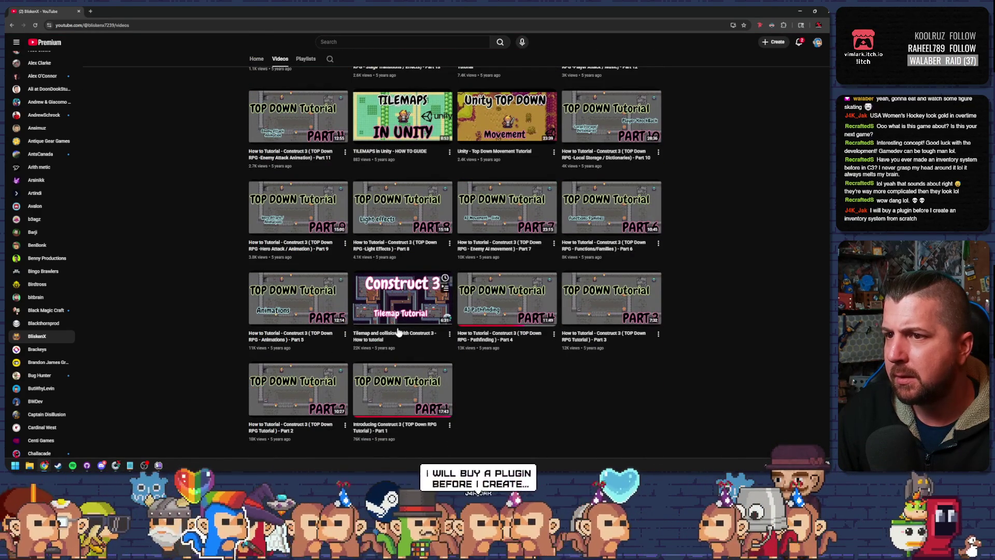
pyautogui.scroll(8, 400, 315)
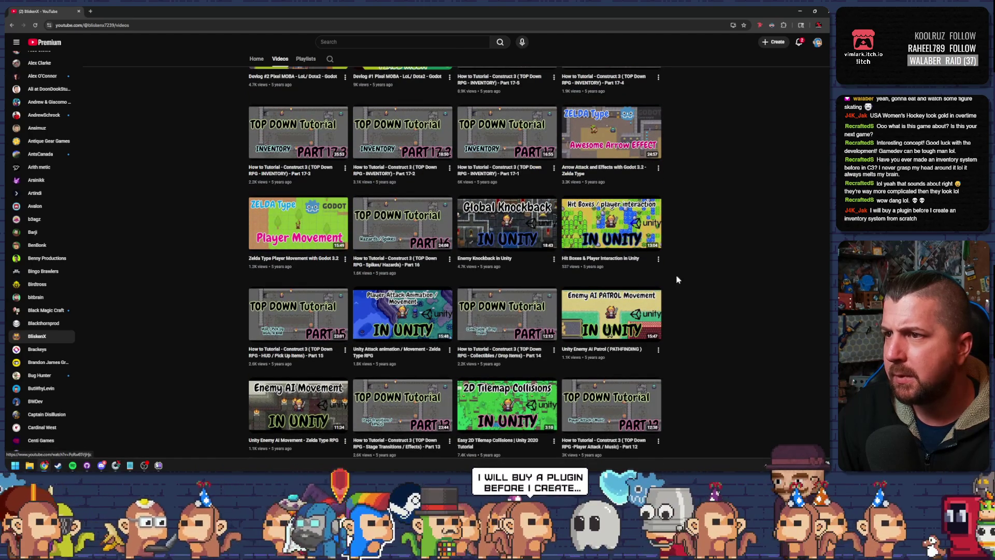
pyautogui.scroll(3, 701, 273)
pyautogui.scroll(5, 699, 280)
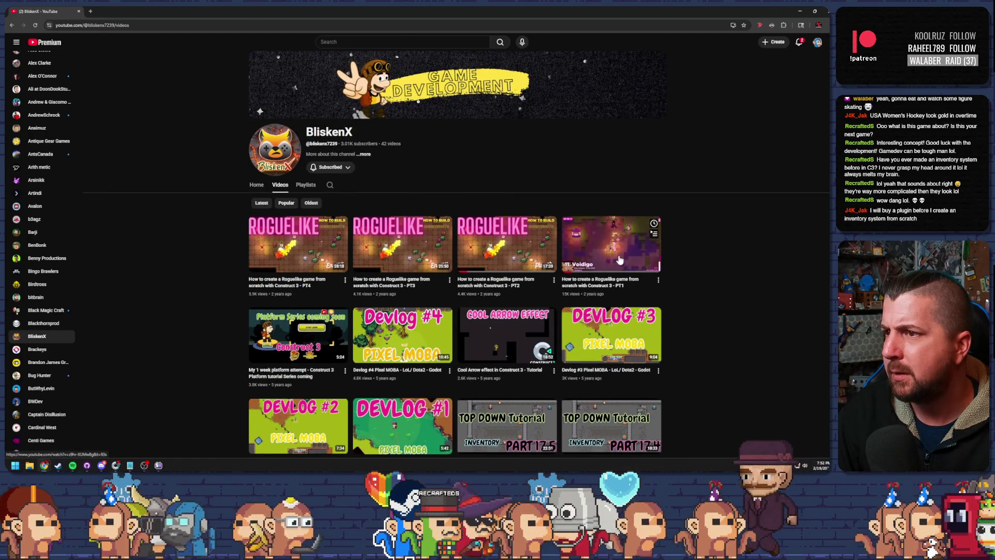
pyautogui.moveTo(379, 257)
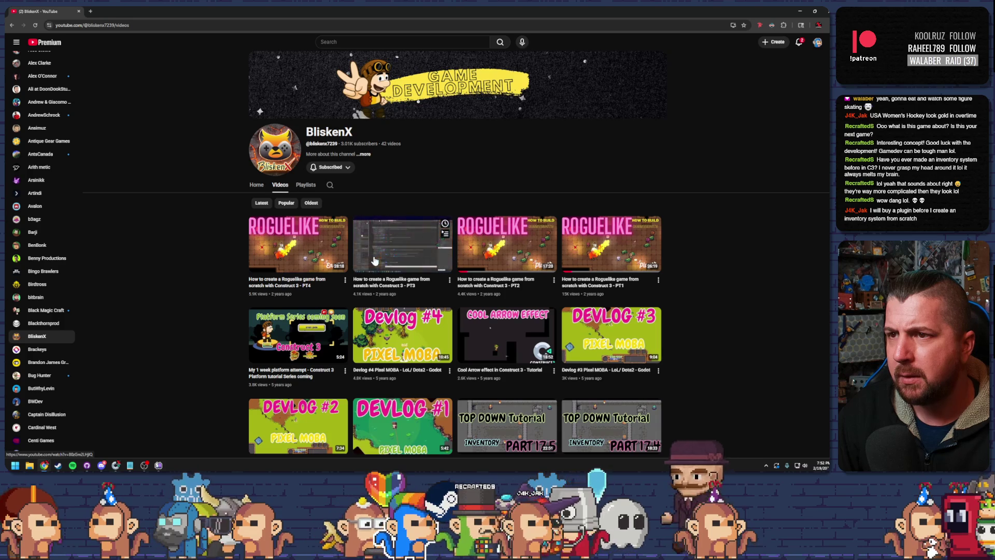
pyautogui.scroll(-5, 699, 306)
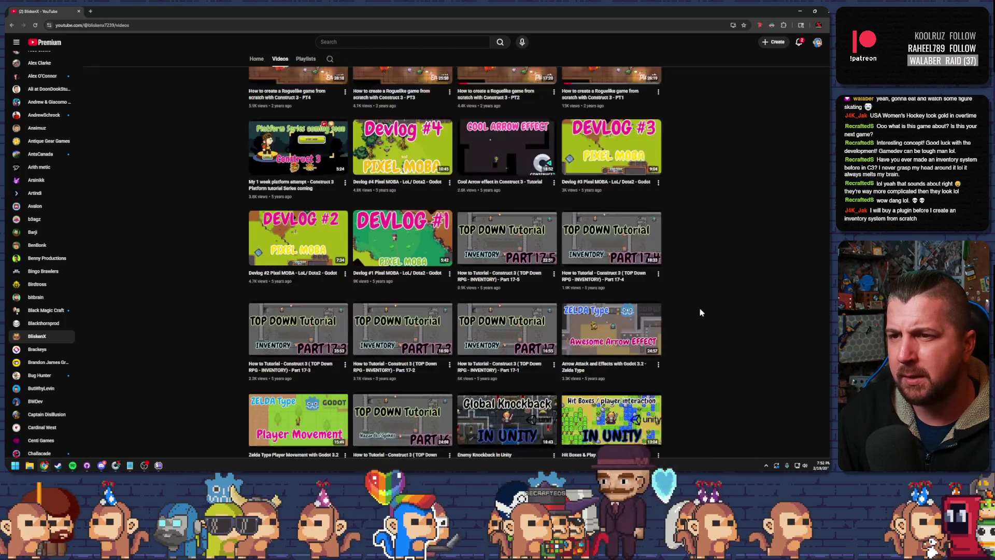
pyautogui.hotkey('alt', 'Tab')
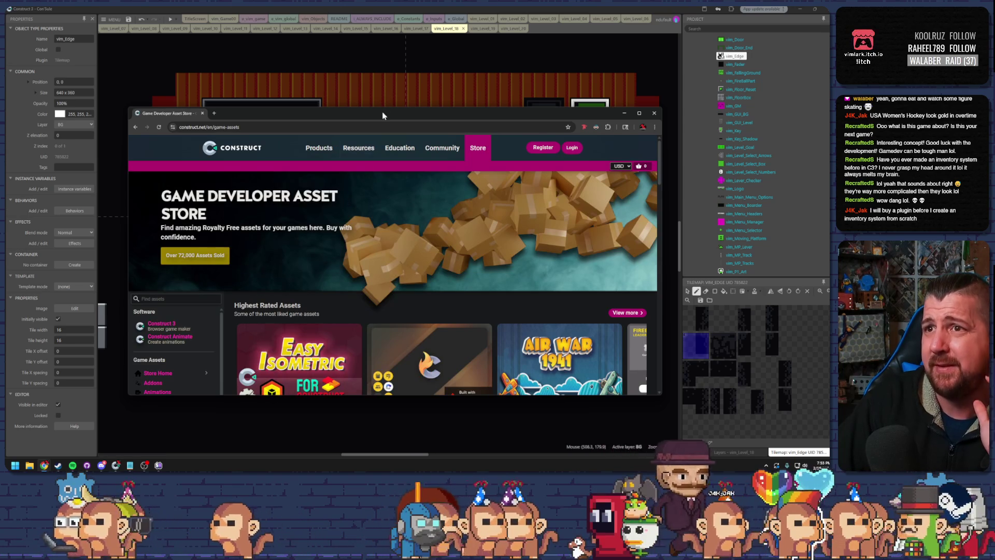
# Step: Maximize the Construct Asset Store window, start a search, and scroll the results
pyautogui.doubleClick(382, 114)
pyautogui.click(165, 199)
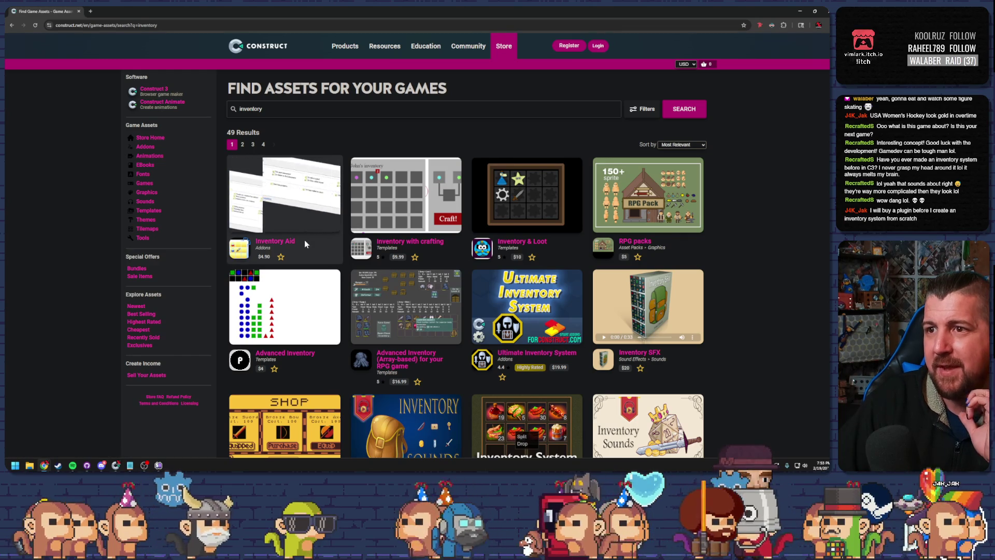
pyautogui.scroll(-1, 305, 243)
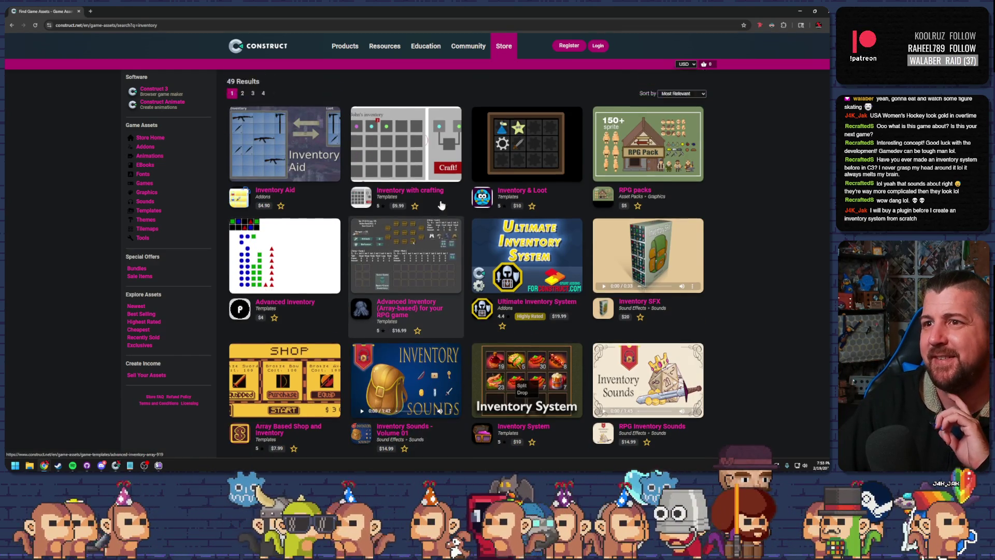
pyautogui.scroll(1, 441, 206)
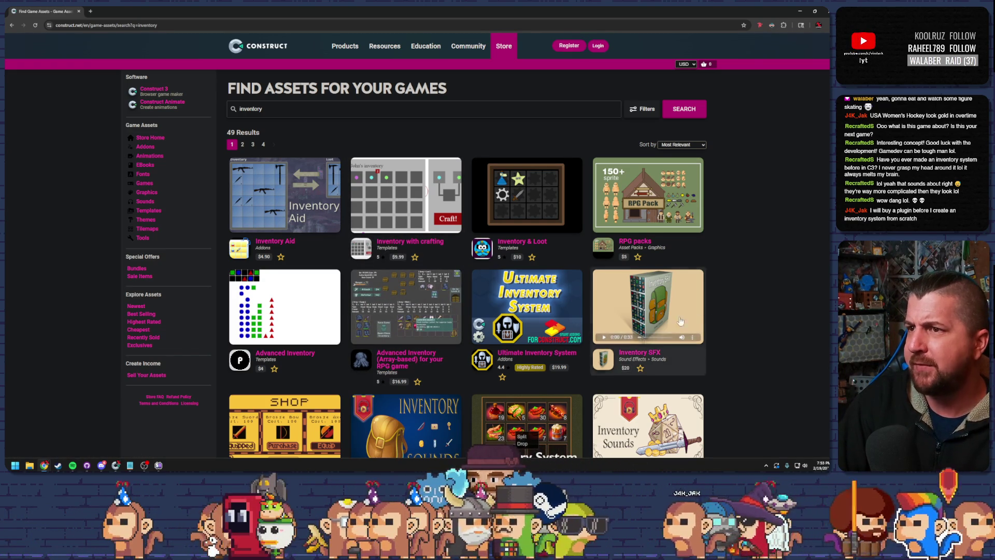
pyautogui.scroll(-2, 738, 312)
pyautogui.scroll(-2, 745, 315)
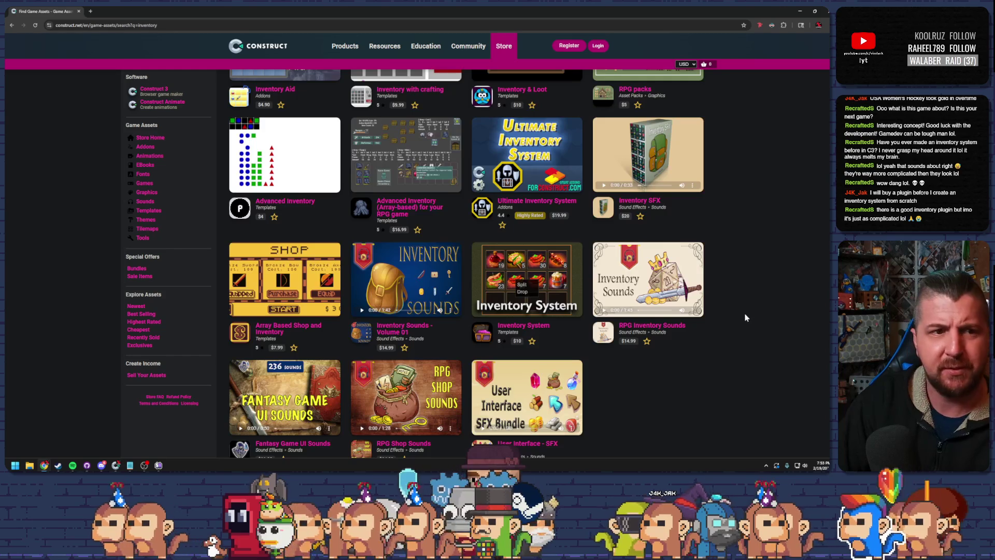
pyautogui.scroll(4, 751, 318)
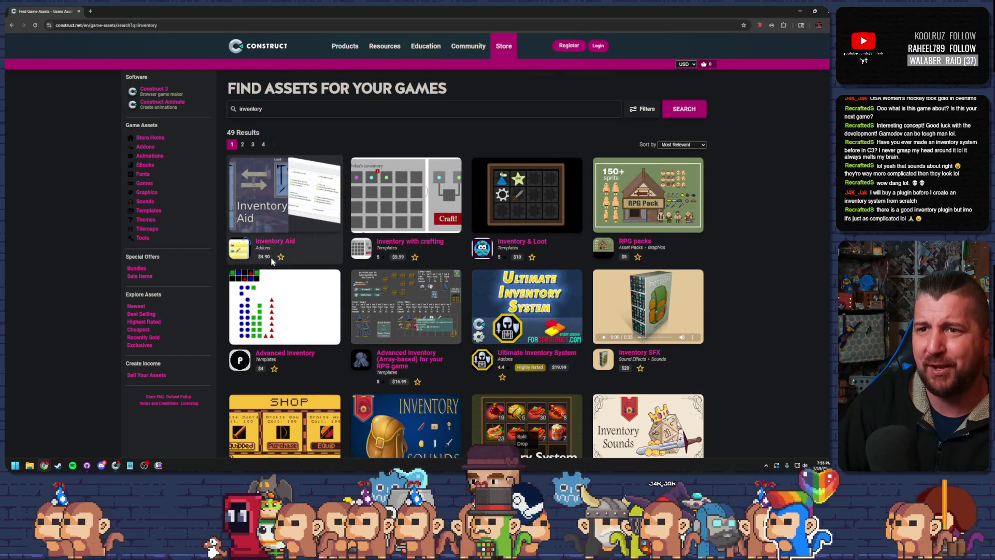
# Step: Keep scrolling the store results, then close the asset store window
pyautogui.scroll(-5, 741, 335)
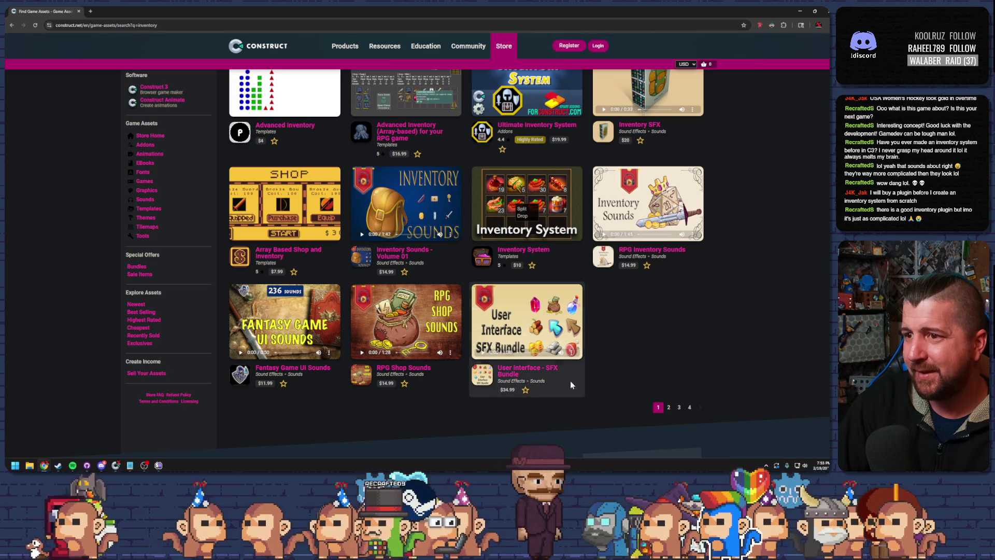
pyautogui.scroll(-2, 654, 348)
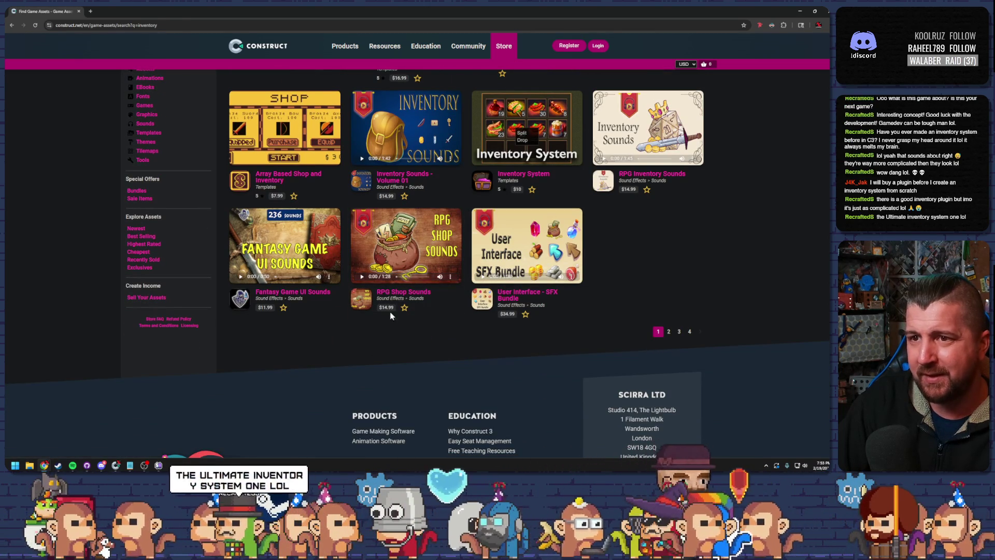
pyautogui.scroll(4, 315, 308)
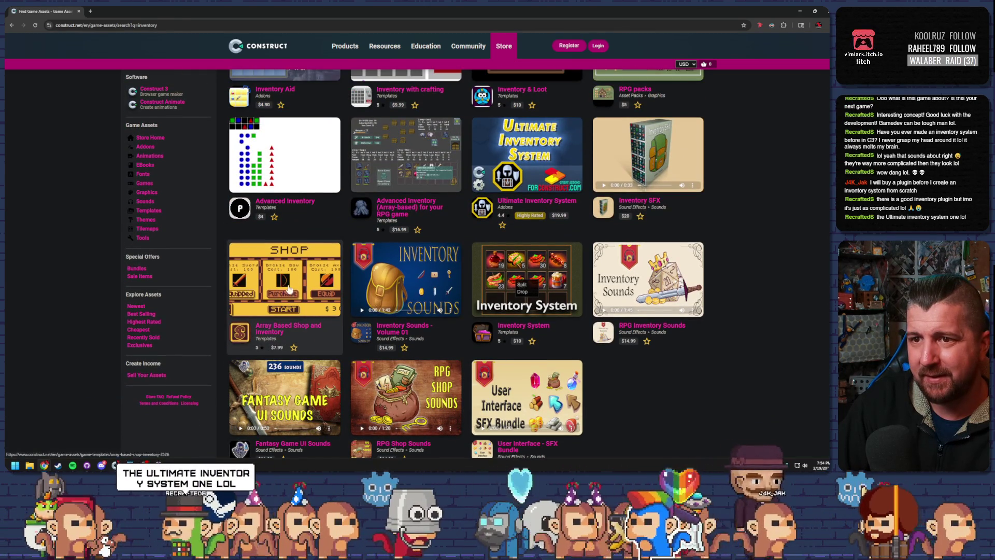
pyautogui.scroll(3, 392, 339)
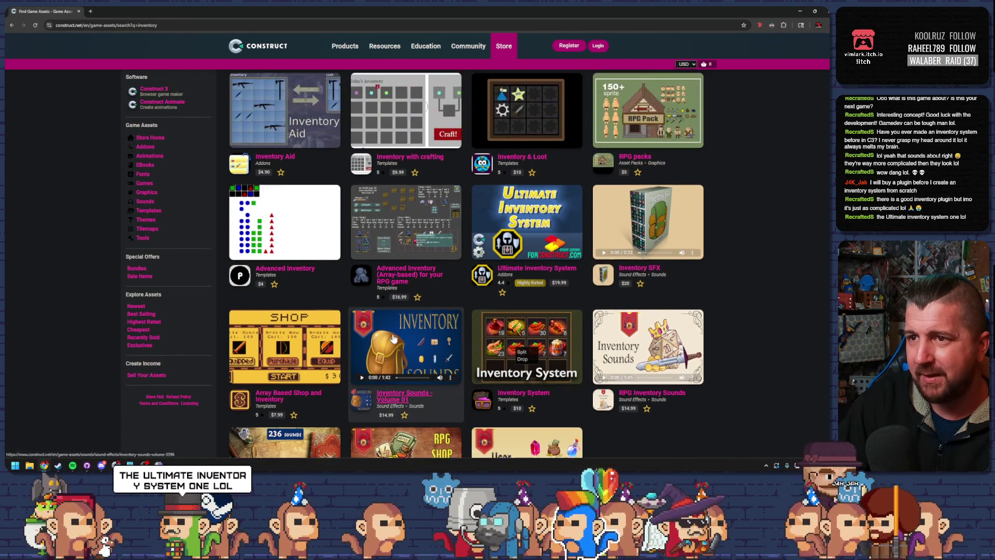
pyautogui.scroll(-2, 450, 332)
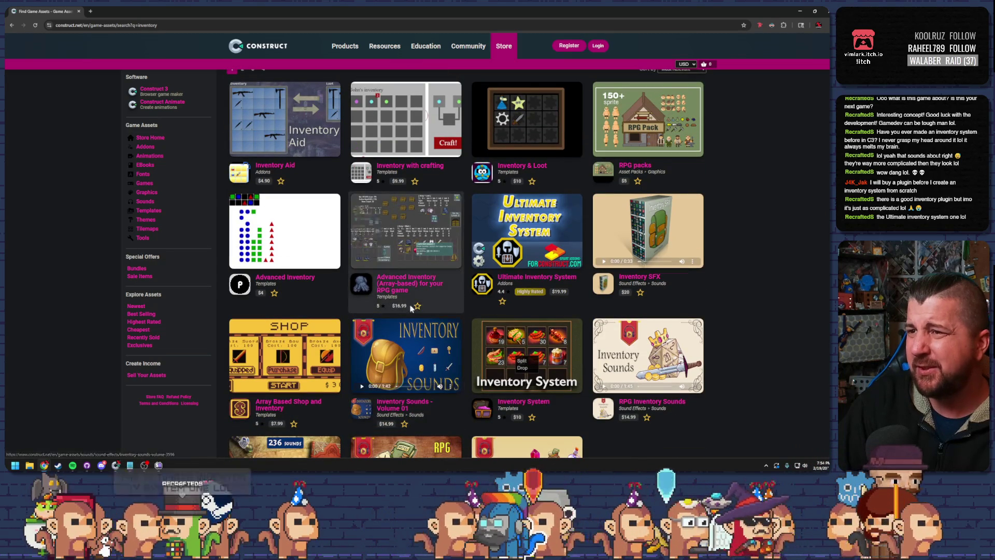
pyautogui.scroll(2, 673, 270)
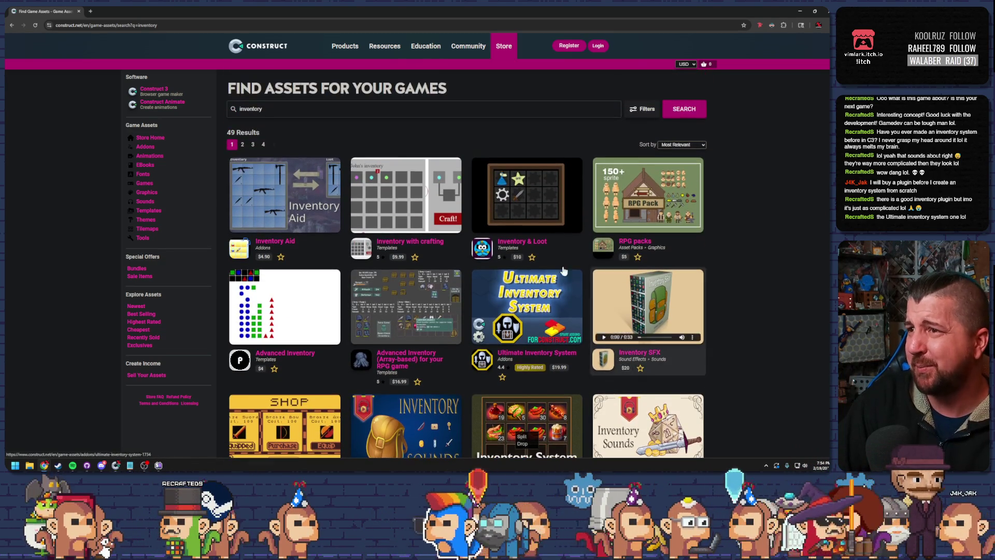
pyautogui.click(826, 12)
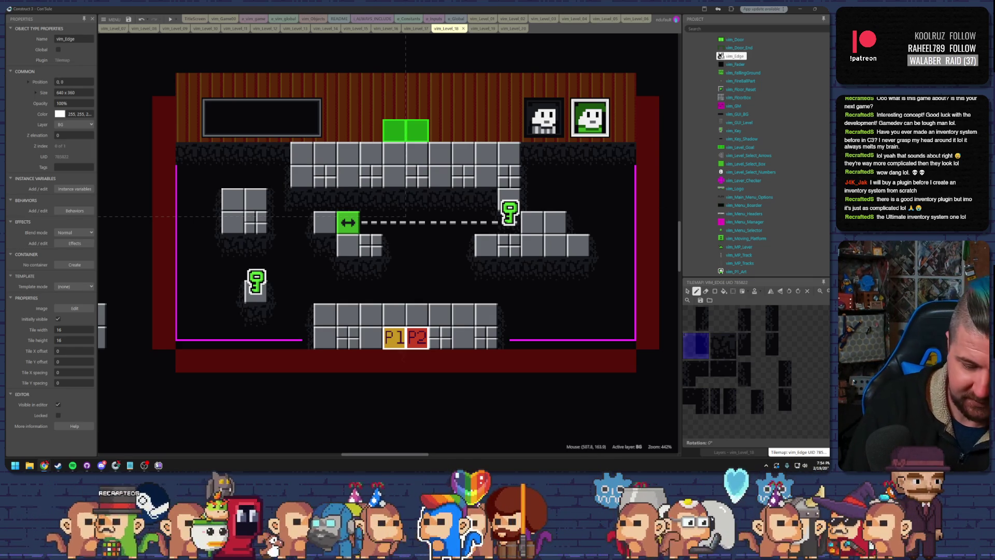
# Step: Bring back the store's 'inventory' search results and scroll down through them
pyautogui.click(44, 465)
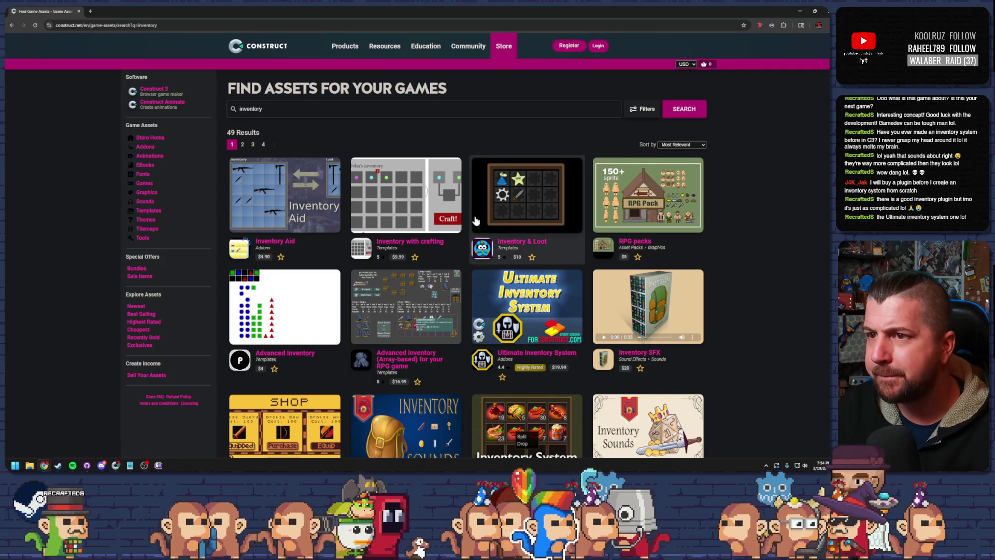
pyautogui.scroll(-2, 370, 247)
pyautogui.scroll(-2, 370, 247)
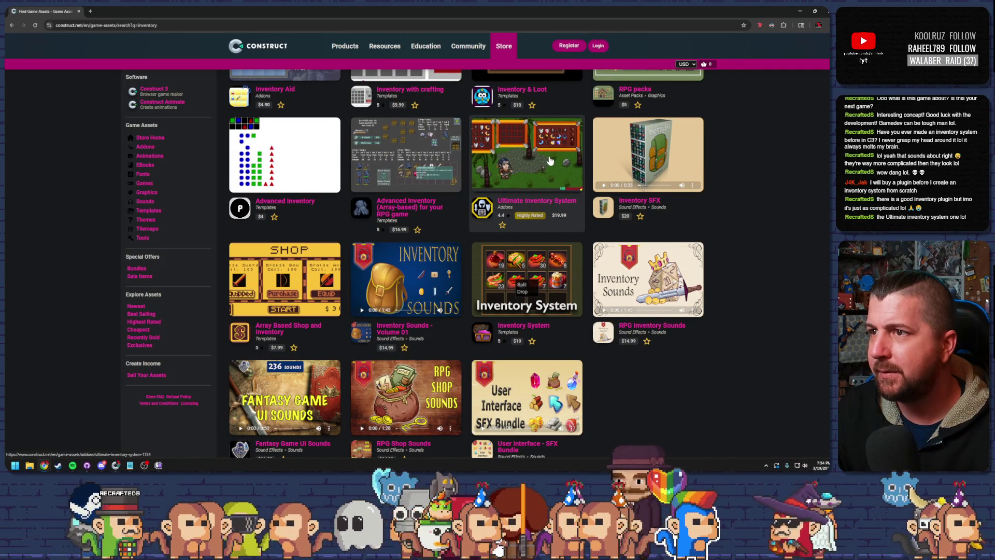
pyautogui.click(546, 156)
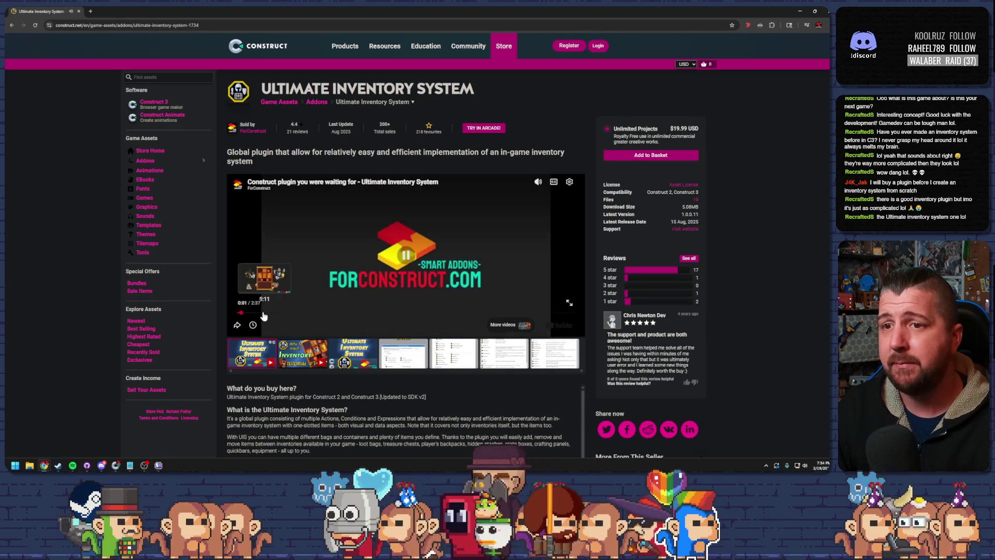
pyautogui.click(276, 313)
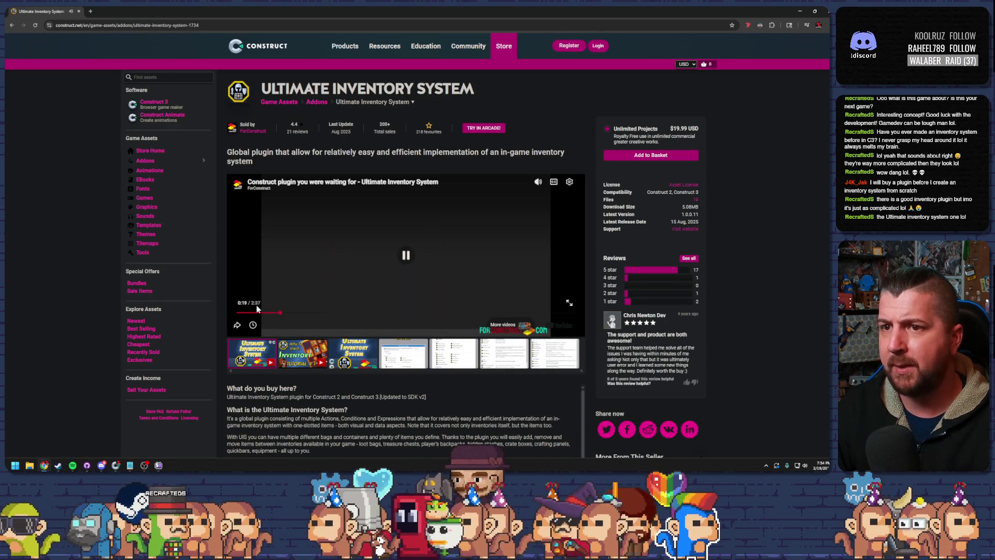
pyautogui.click(276, 281)
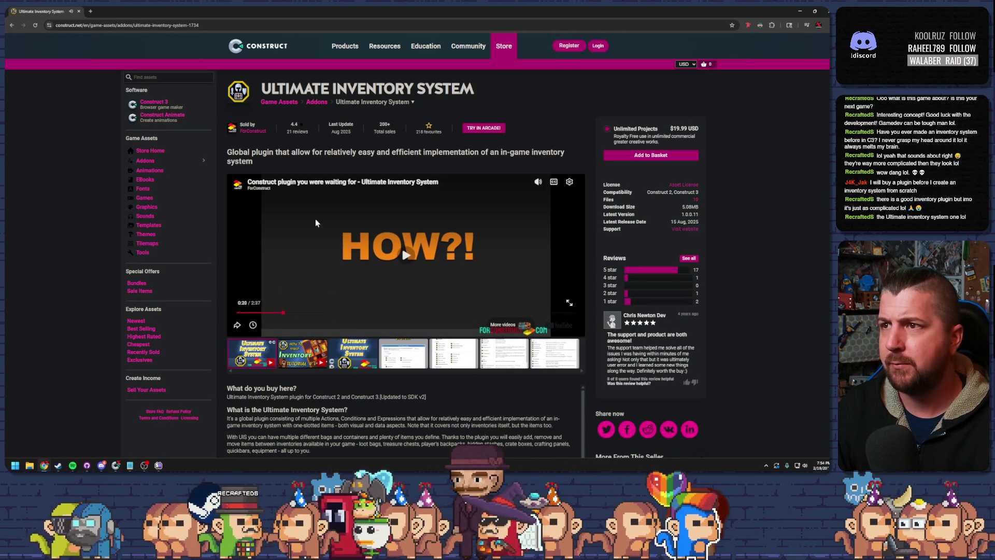
pyautogui.click(540, 183)
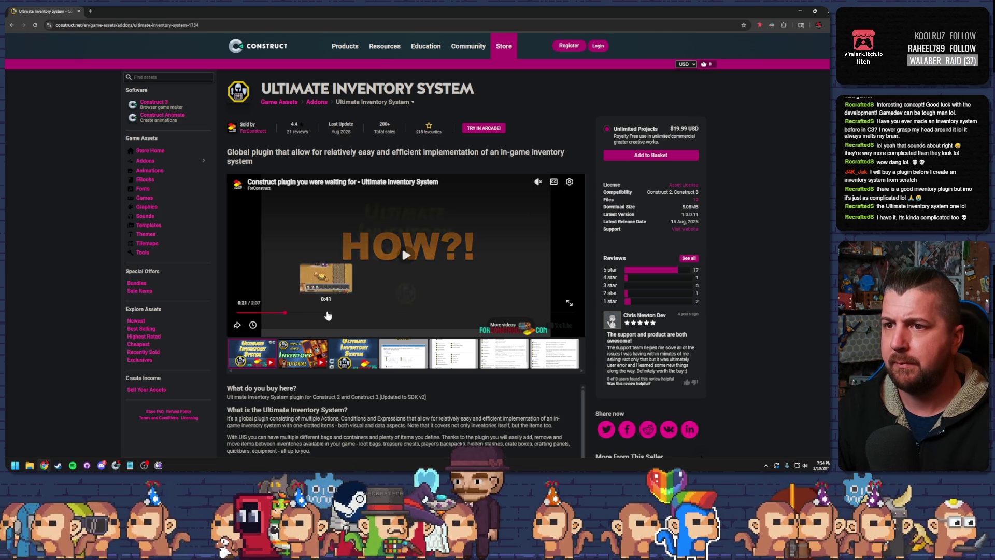
pyautogui.click(330, 312)
pyautogui.click(364, 313)
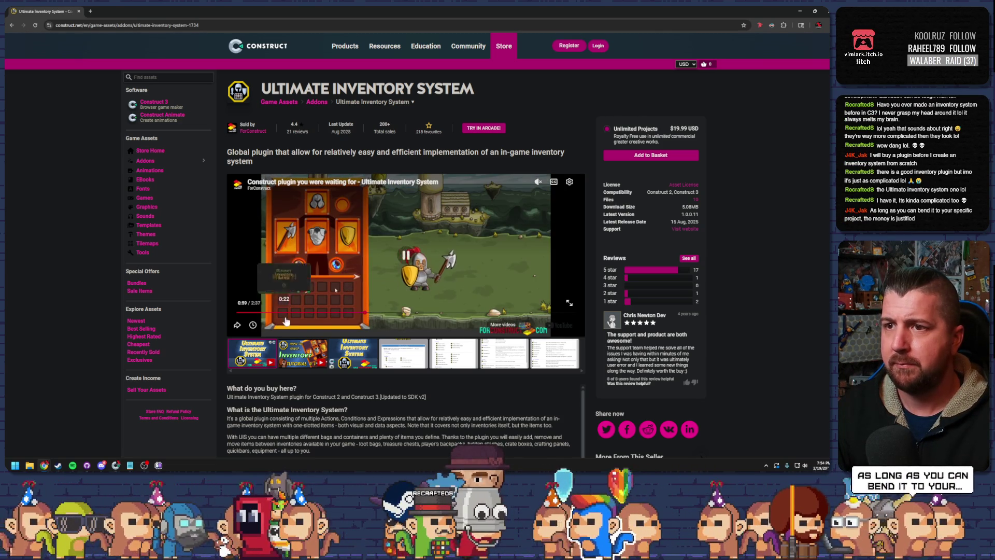
pyautogui.press('space')
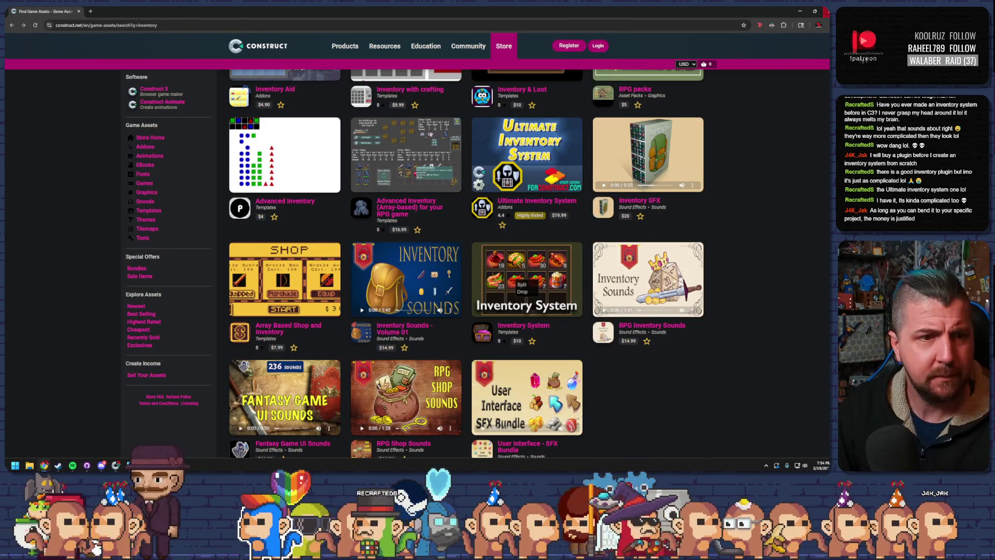
# Step: Alt+Tab back to the Construct 3 editor showing the vim_Level_18 layout
pyautogui.hotkey('alt', 'Tab')
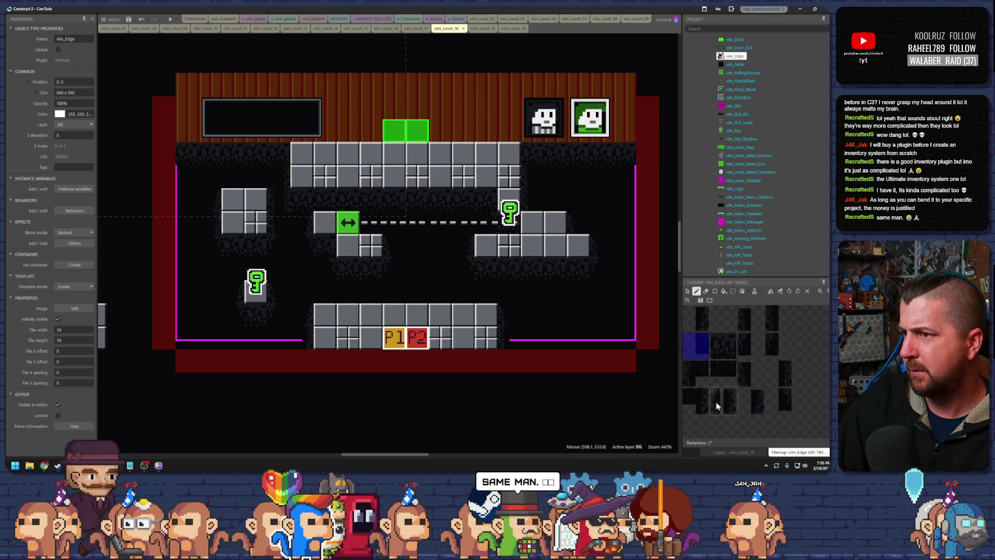
# Step: Finish painting level 18, save the project, and make its Ground layer visible again
pyautogui.click(689, 395)
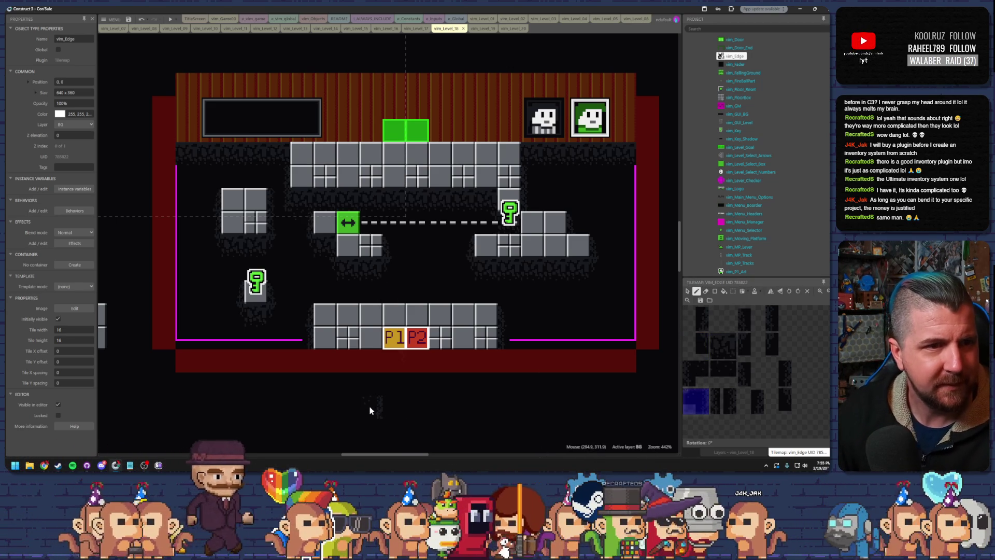
pyautogui.click(687, 291)
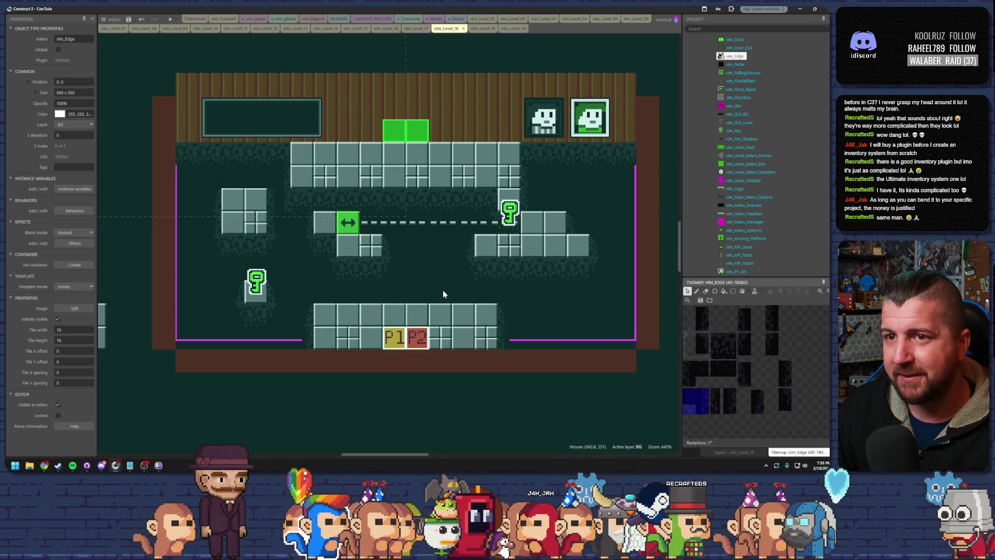
pyautogui.hotkey('ctrl', 's')
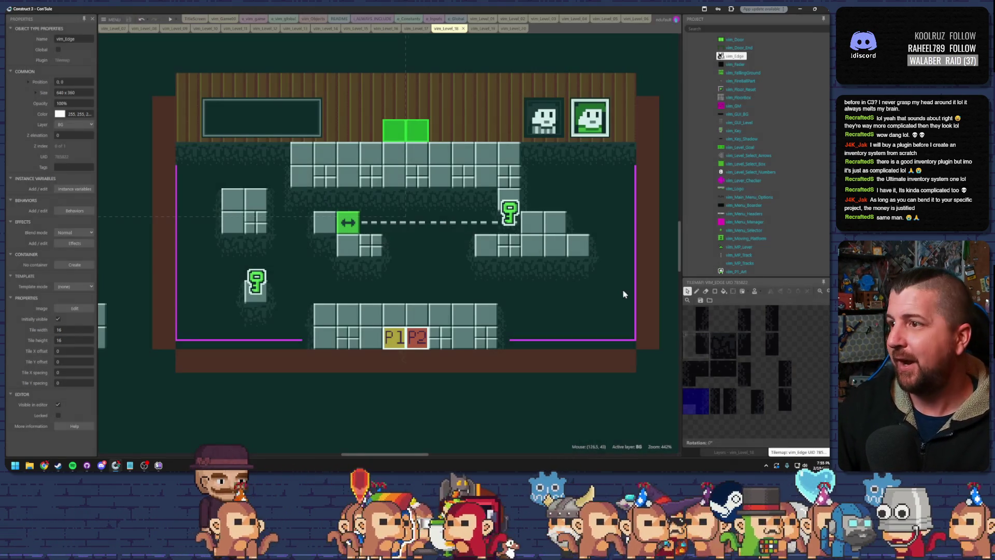
pyautogui.click(734, 453)
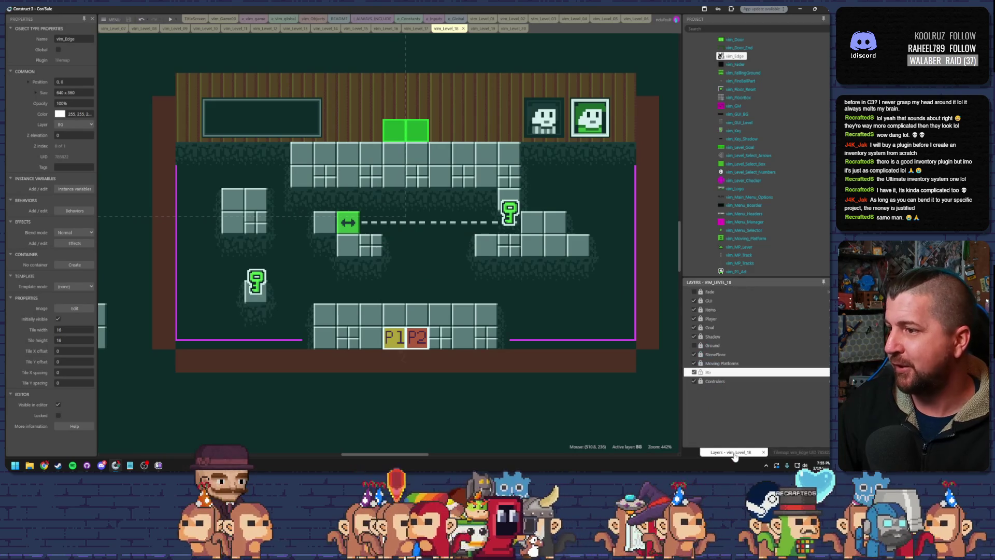
pyautogui.click(694, 345)
pyautogui.click(713, 345)
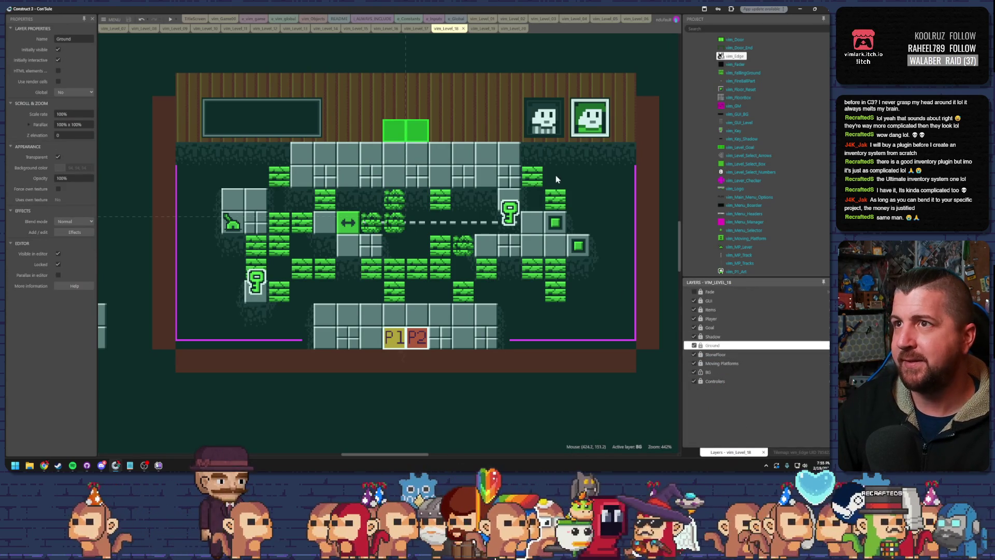
# Step: Open the vim_Level_19 layout and hide its Ground layer
pyautogui.click(477, 29)
pyautogui.scroll(-8, 517, 77)
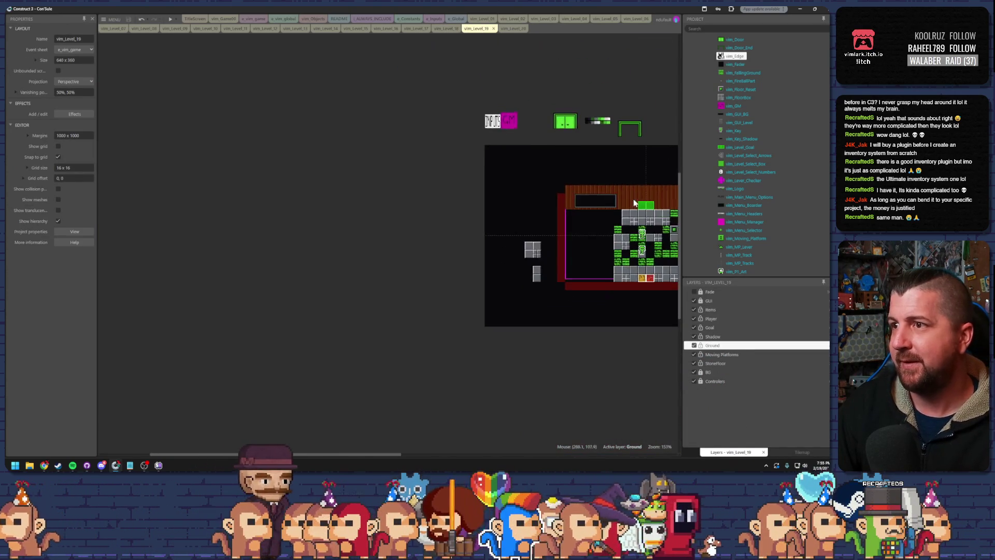
pyautogui.scroll(8, 635, 203)
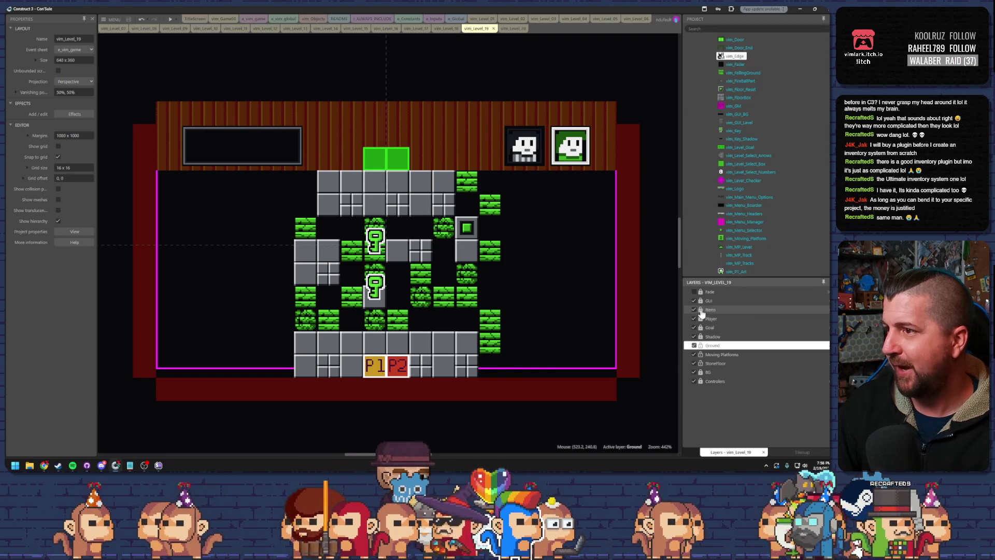
pyautogui.click(694, 345)
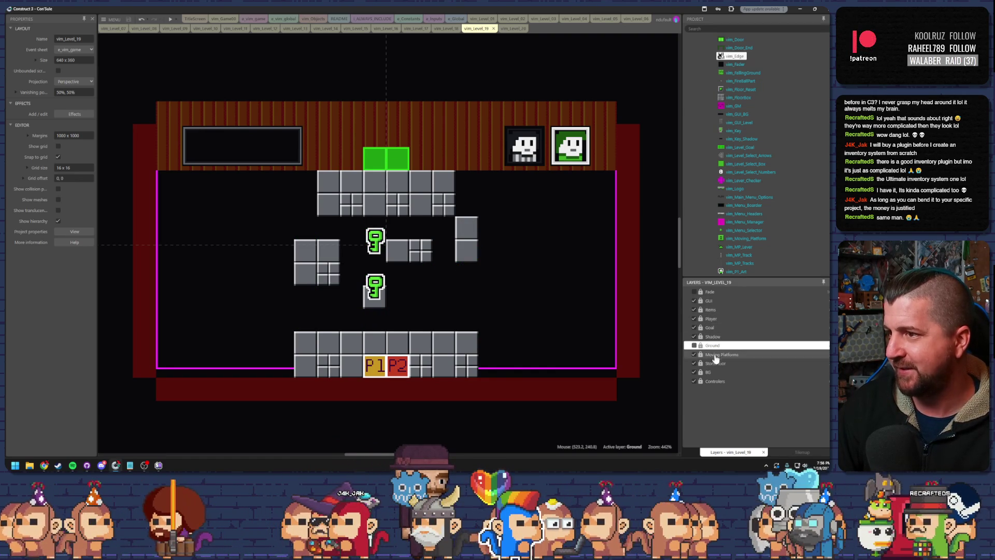
# Step: Make BG the active layer, select its vim_Edge tilemap, and confirm the layer name 'BG'
pyautogui.click(704, 372)
pyautogui.click(510, 315)
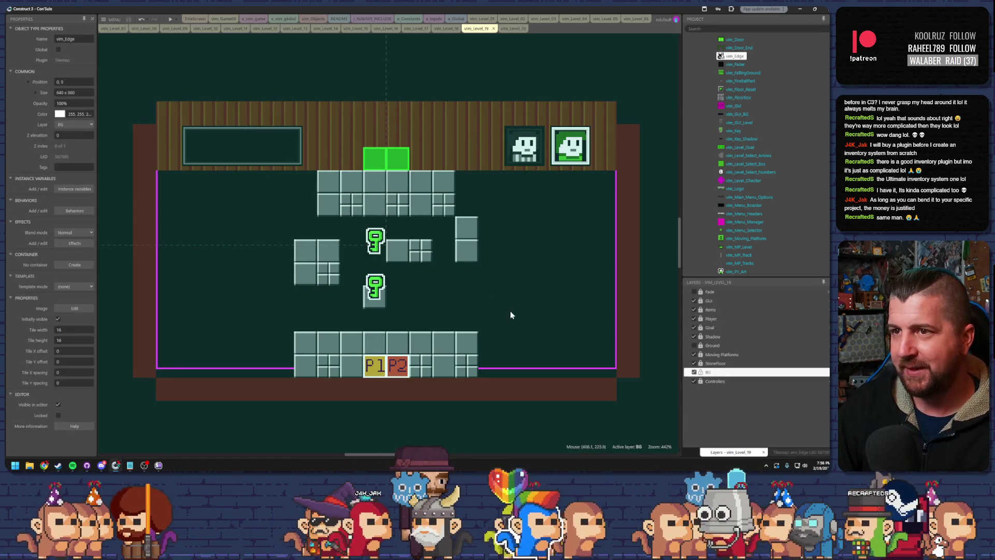
pyautogui.click(711, 373)
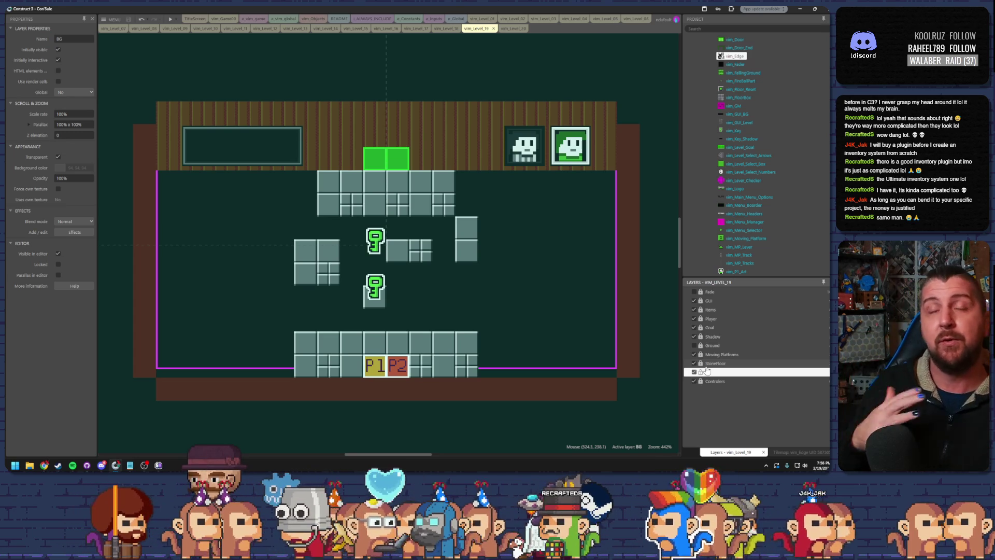
pyautogui.write('BG')
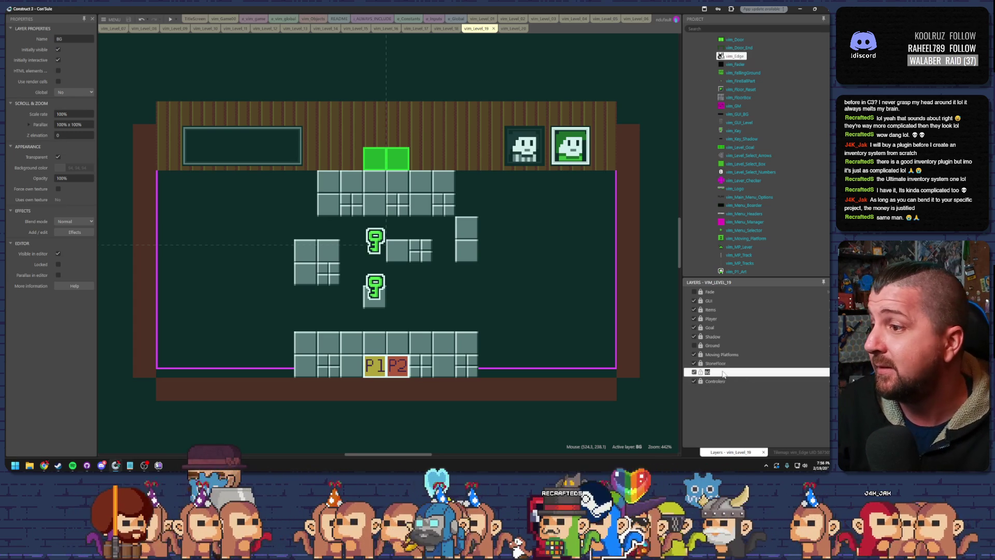
pyautogui.press('Return')
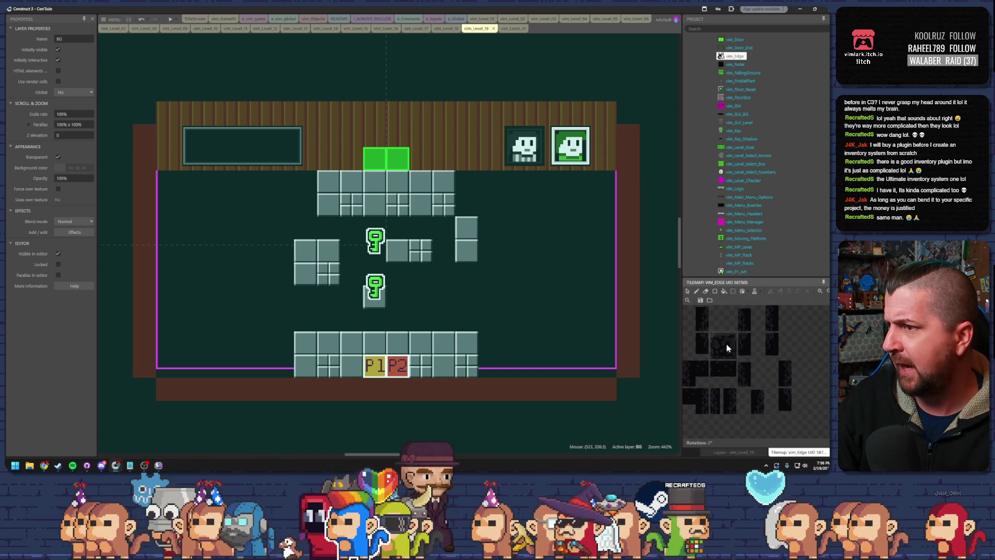
# Step: Paint dark edge shadows under the upper row, left block, key block, and along the top strip
pyautogui.click(725, 347)
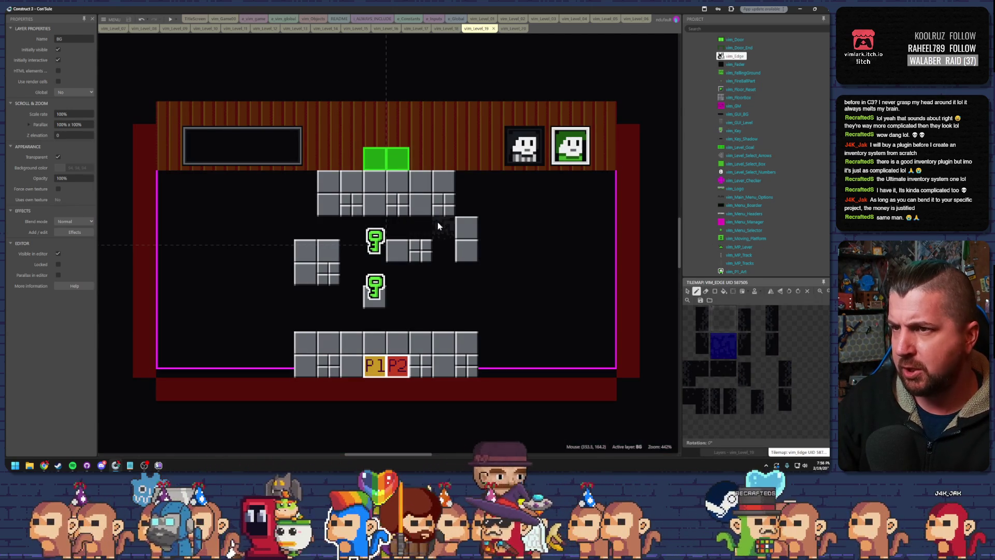
pyautogui.moveTo(438, 223); pyautogui.dragTo(329, 224)
pyautogui.moveTo(337, 296); pyautogui.dragTo(306, 295)
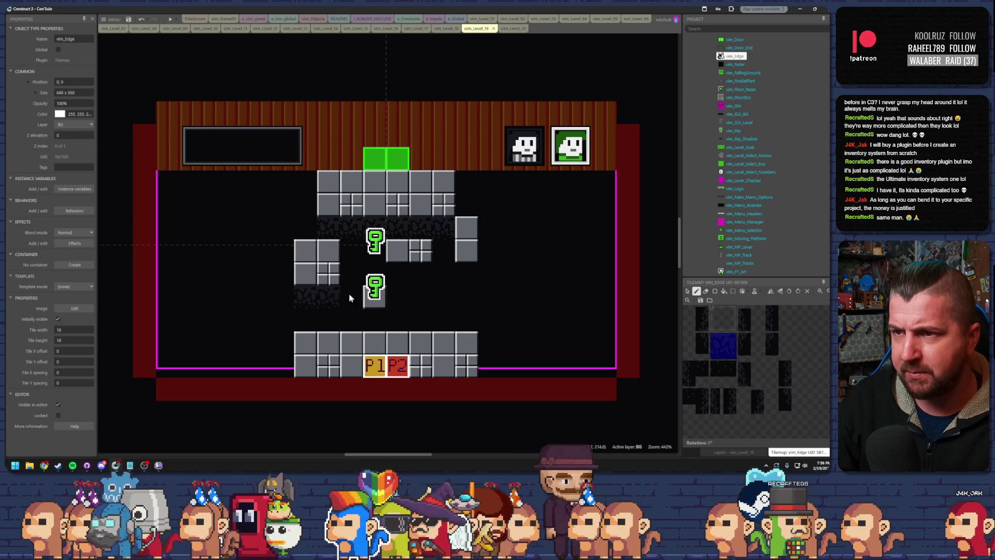
pyautogui.moveTo(397, 317); pyautogui.dragTo(374, 319)
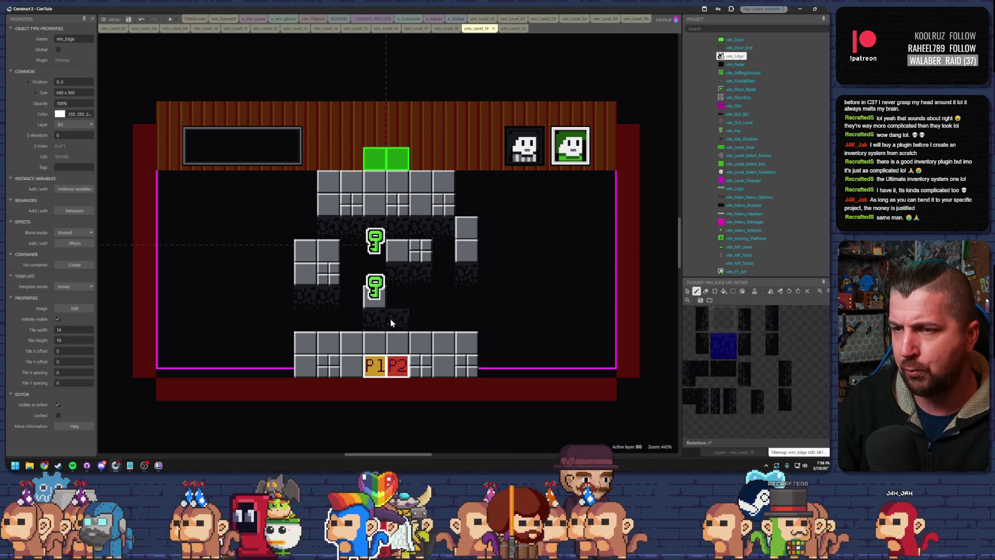
pyautogui.moveTo(466, 181); pyautogui.dragTo(595, 182)
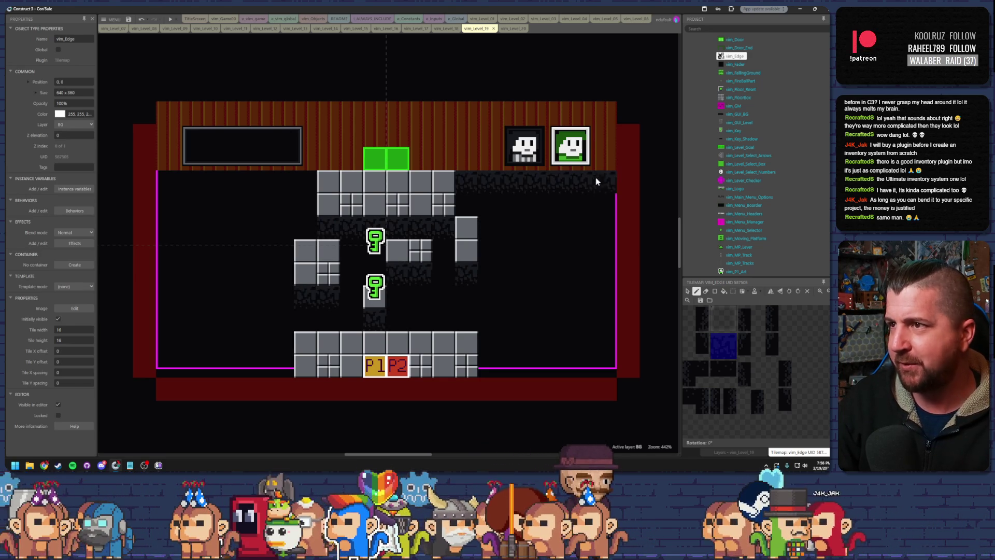
pyautogui.moveTo(326, 197); pyautogui.dragTo(165, 181)
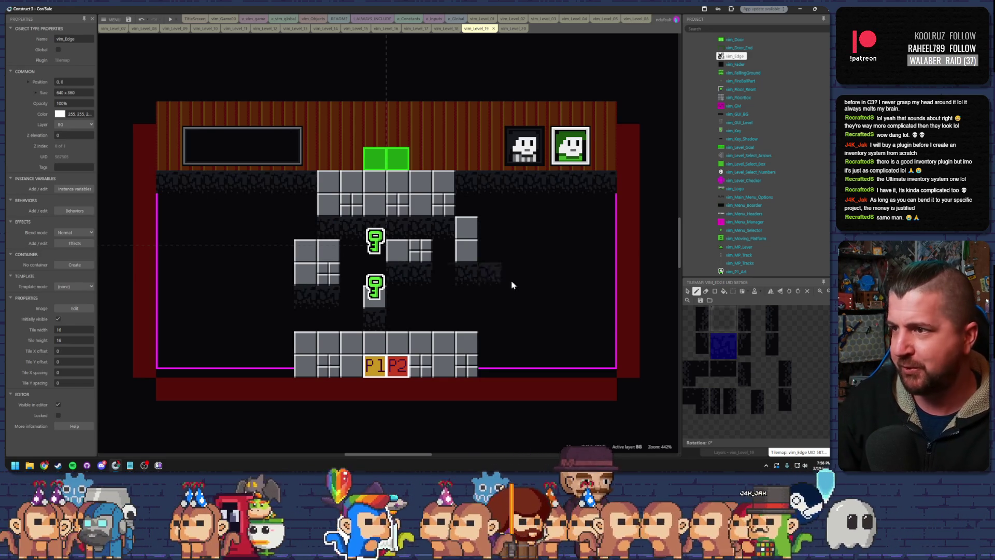
# Step: Place a two-tall edge piece left of the bottom platform, try other tiles, then end painting
pyautogui.click(697, 347)
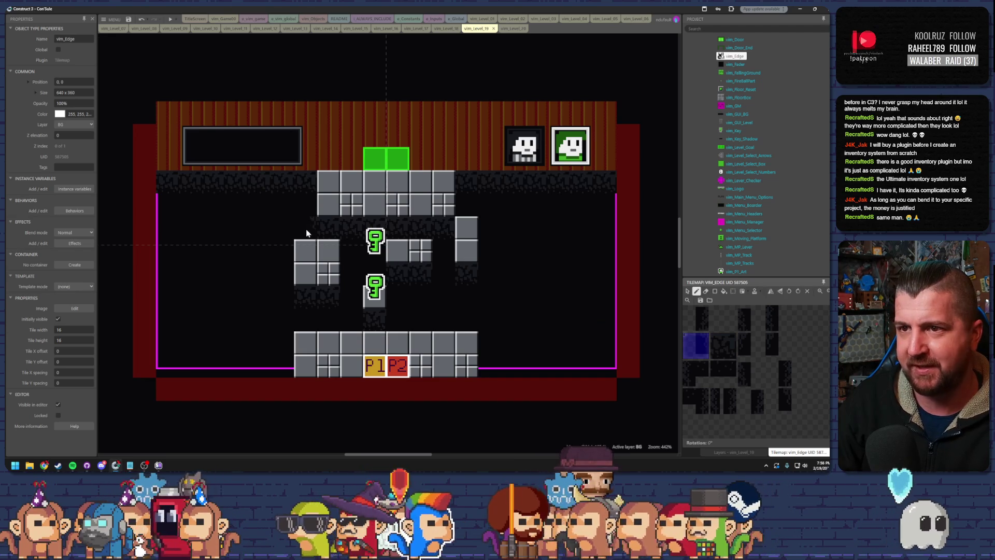
pyautogui.moveTo(696, 344); pyautogui.dragTo(695, 319)
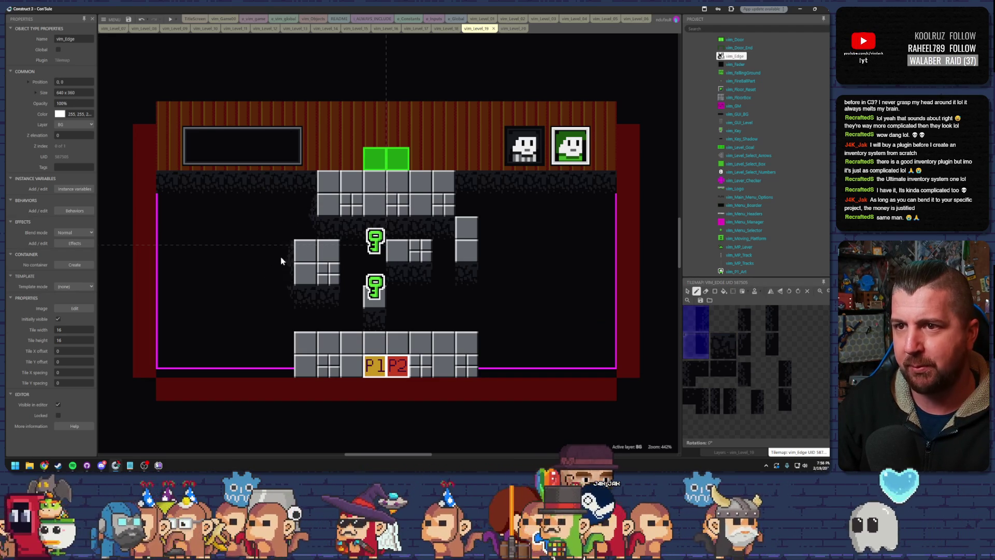
pyautogui.click(282, 356)
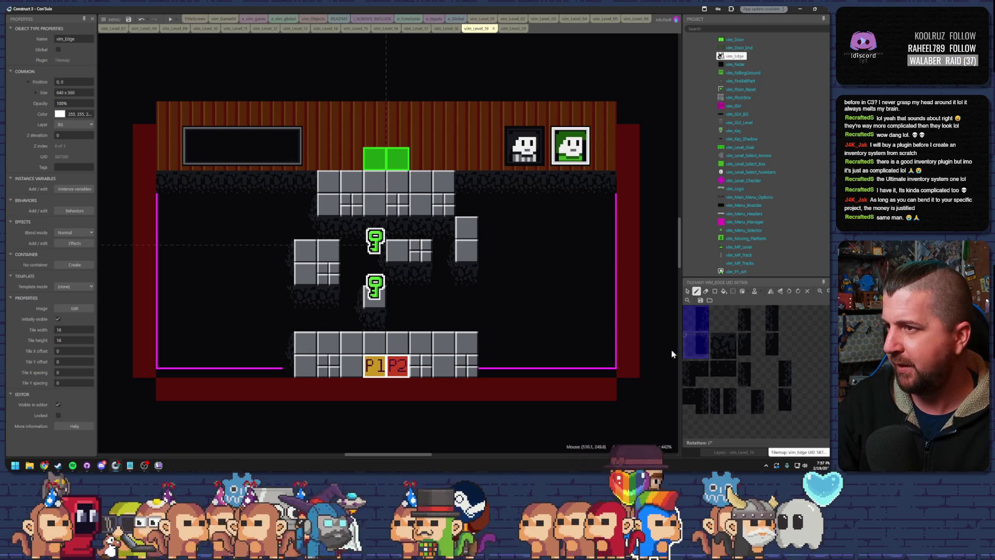
pyautogui.moveTo(750, 346); pyautogui.dragTo(747, 328)
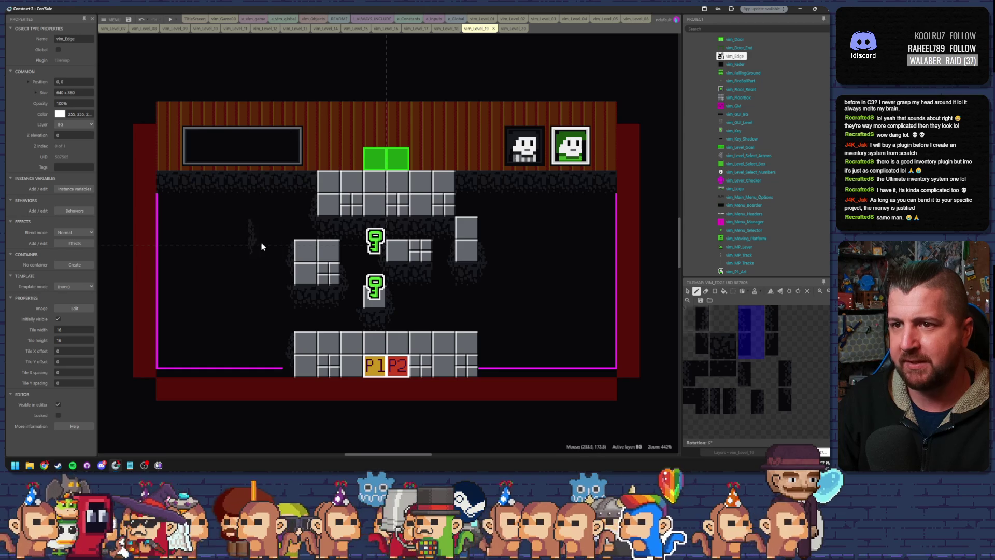
pyautogui.click(780, 372)
pyautogui.click(779, 317)
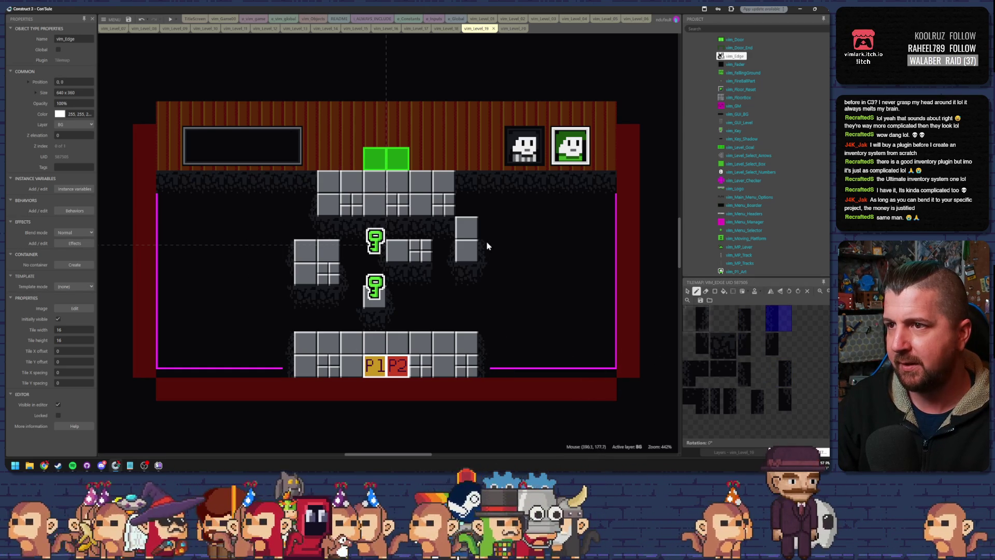
pyautogui.click(751, 318)
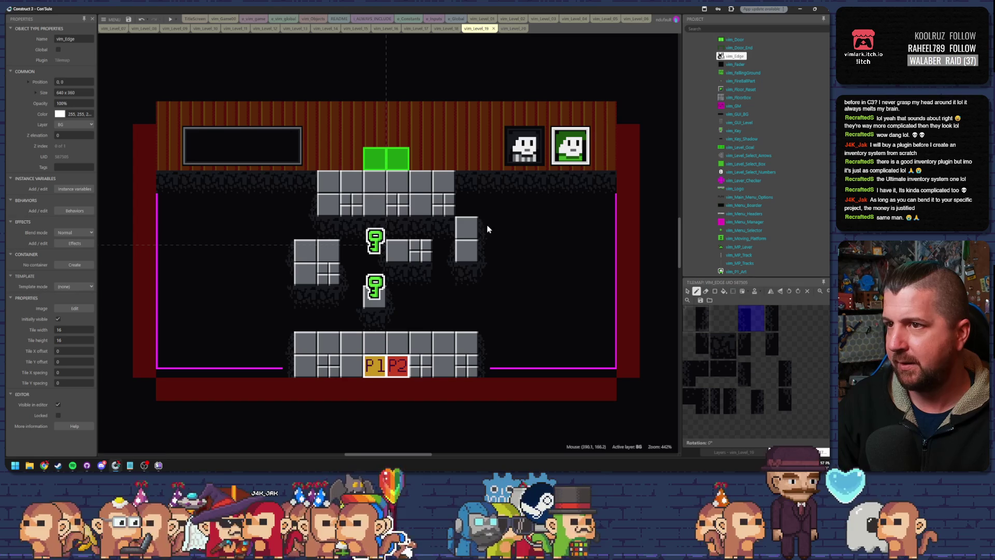
pyautogui.click(778, 374)
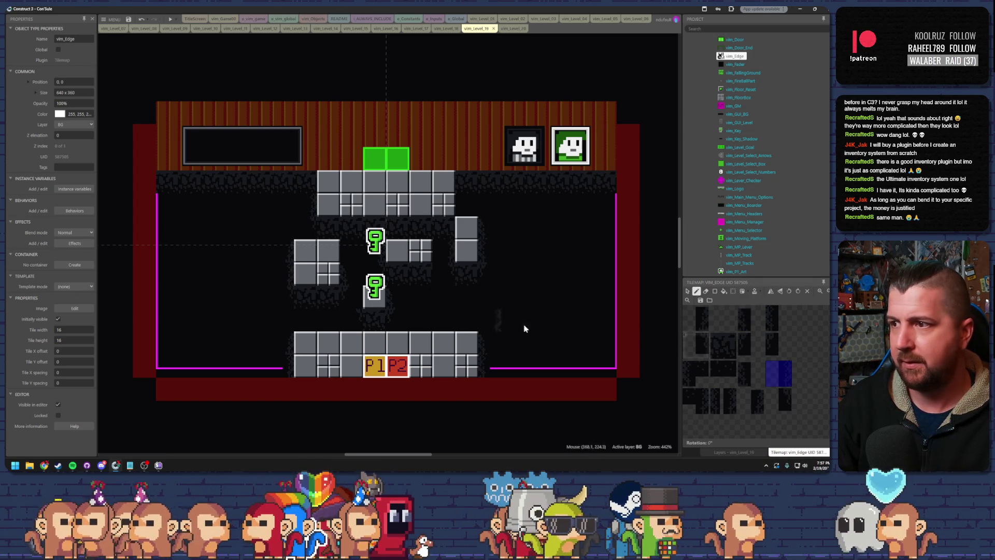
pyautogui.click(751, 318)
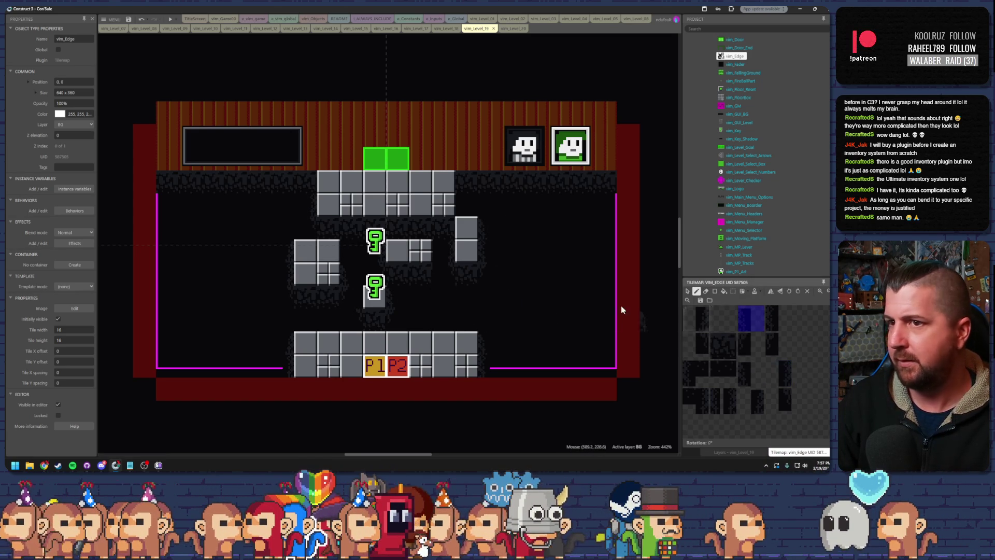
pyautogui.click(779, 318)
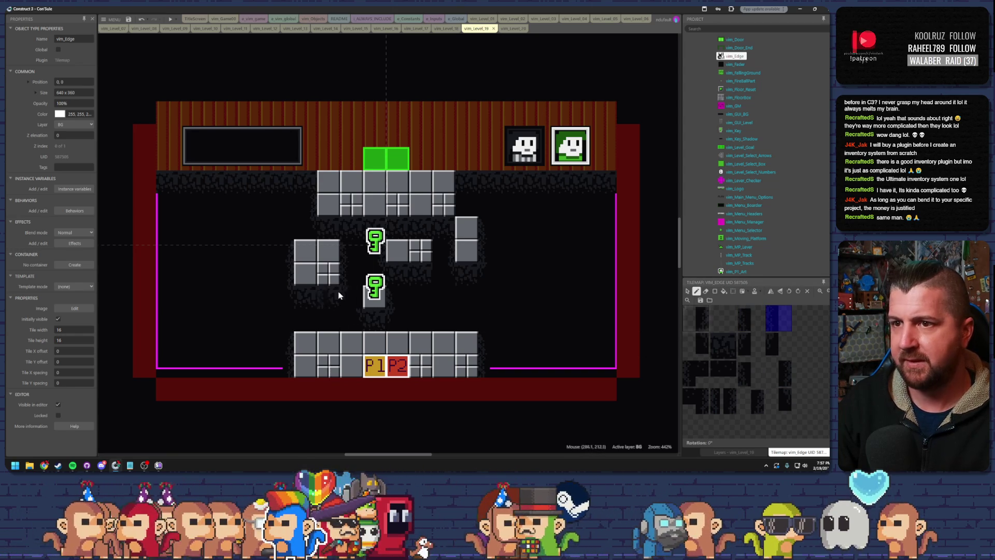
pyautogui.rightClick(362, 302)
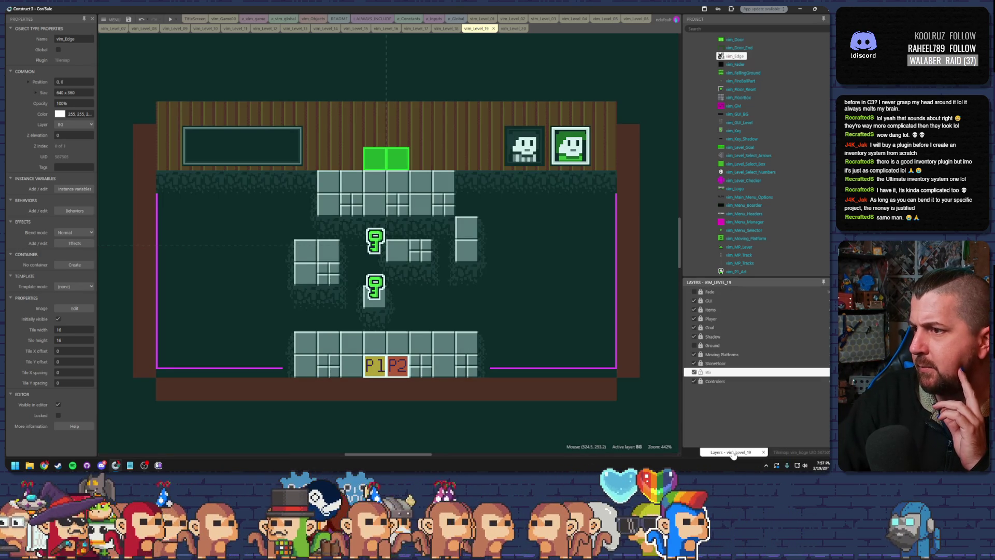
pyautogui.click(734, 451)
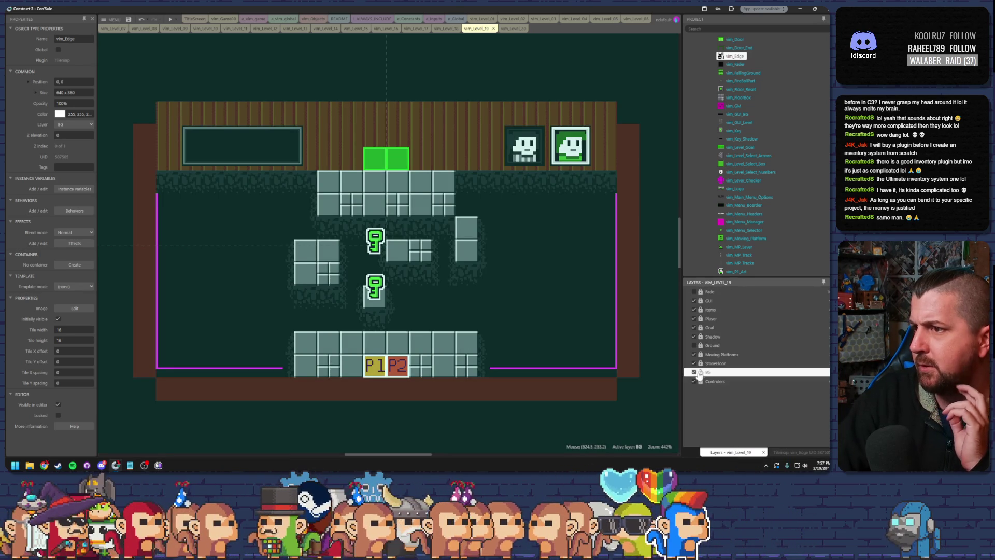
# Step: Make level 19's Ground layer visible again and switch to the vim_Level_20 layout
pyautogui.click(695, 346)
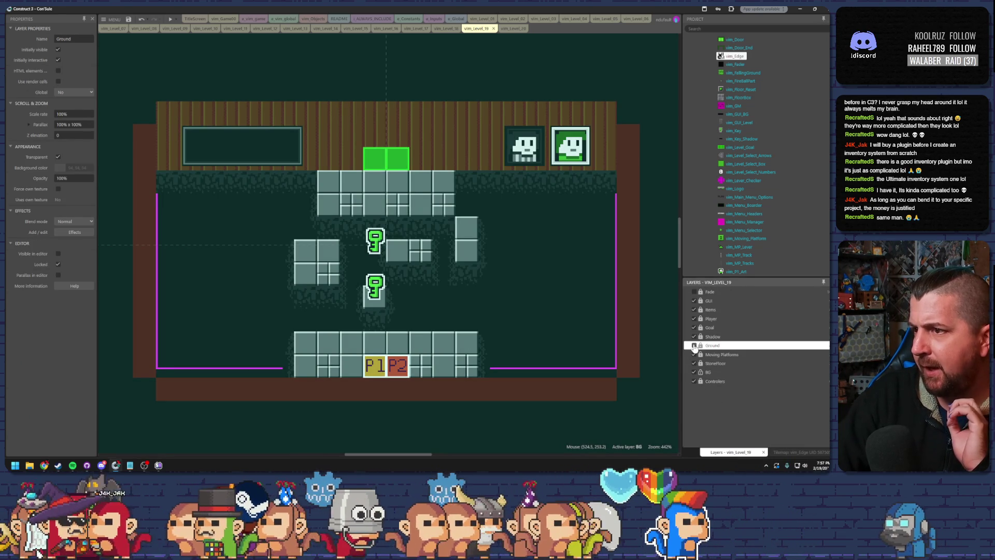
pyautogui.click(694, 345)
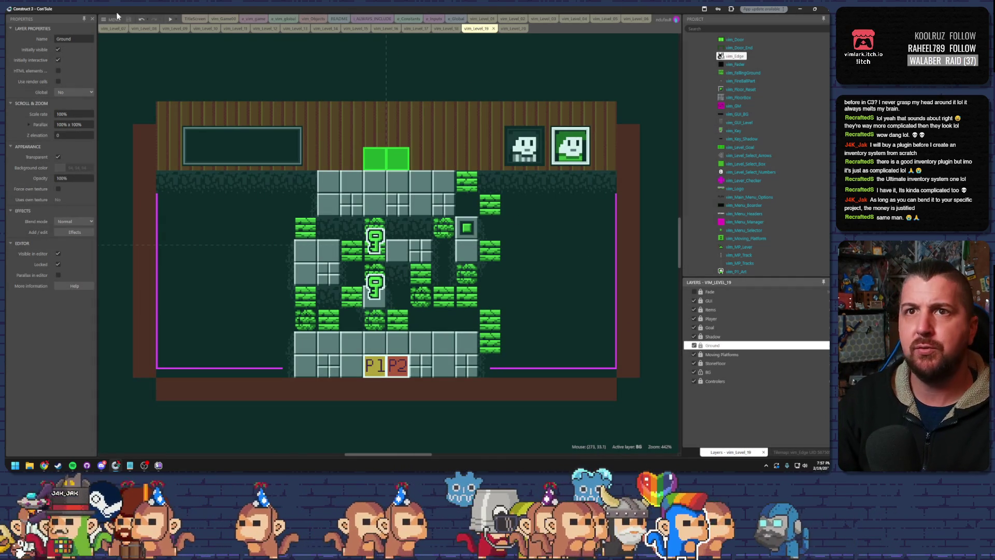
pyautogui.click(507, 29)
pyautogui.scroll(2, 472, 226)
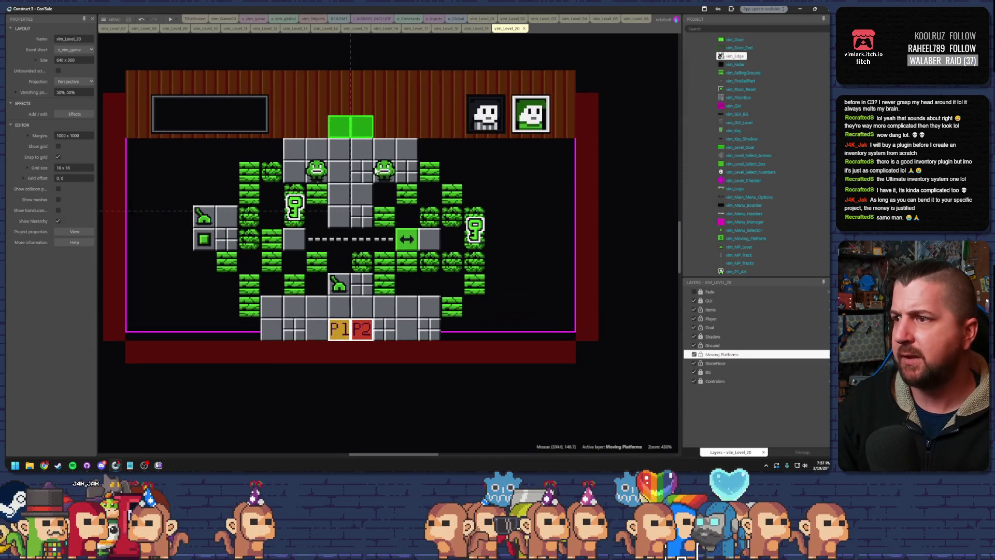
pyautogui.hscroll(-2, 467, 218)
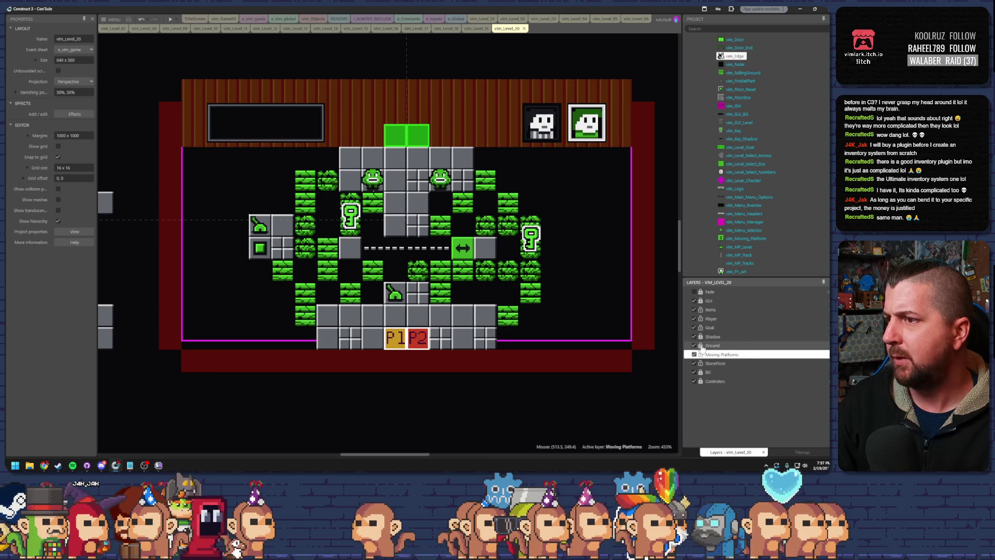
# Step: Hide Ground and Moving Platforms on level 20 and select the vim_Edge tilemap for painting
pyautogui.click(694, 345)
pyautogui.click(695, 355)
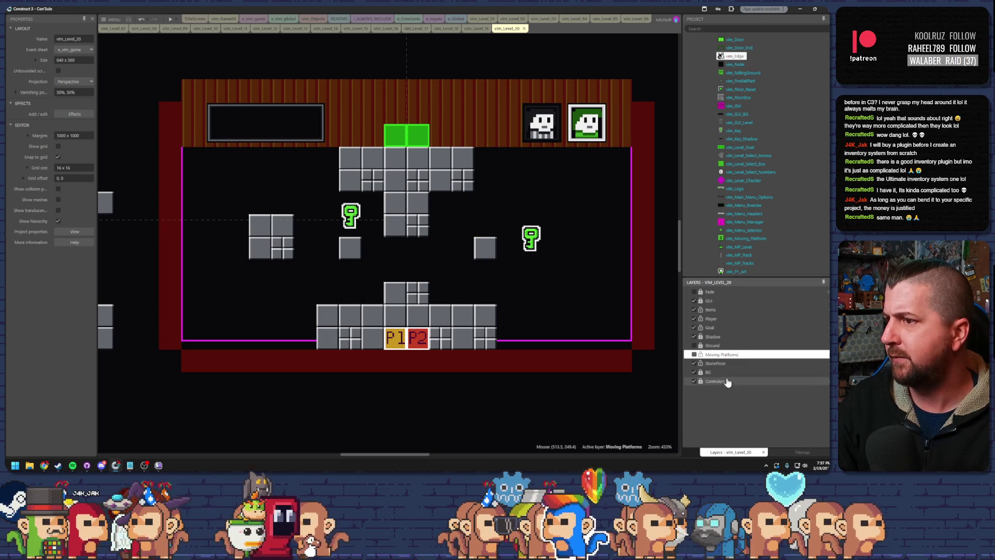
pyautogui.click(695, 372)
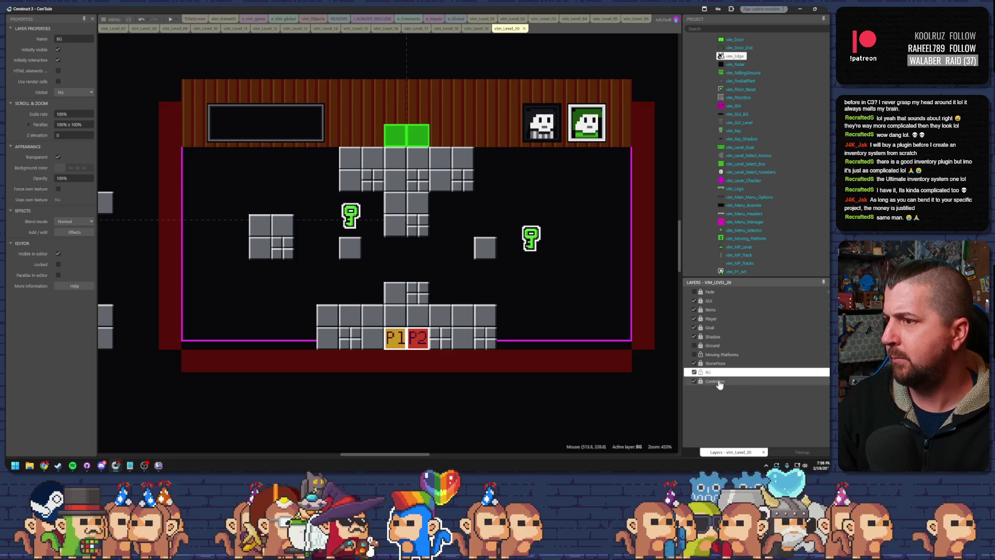
pyautogui.click(626, 386)
pyautogui.click(783, 454)
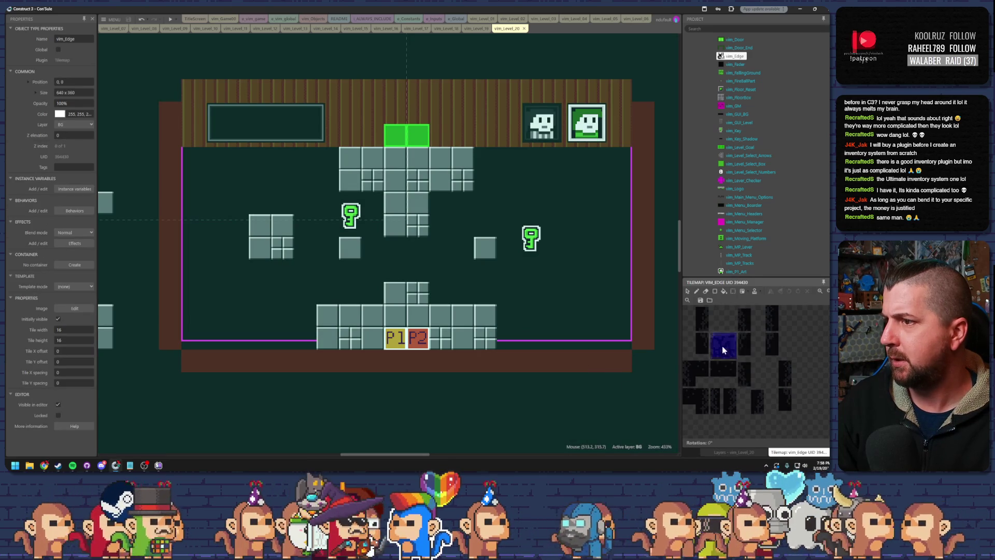
# Step: Paint a vim_Edge shadow strip under the top wall and beneath the small grey block
pyautogui.click(697, 292)
pyautogui.moveTo(627, 155)
pyautogui.mouseDown()
pyautogui.moveTo(613, 167)
pyautogui.moveTo(256, 154)
pyautogui.mouseUp()
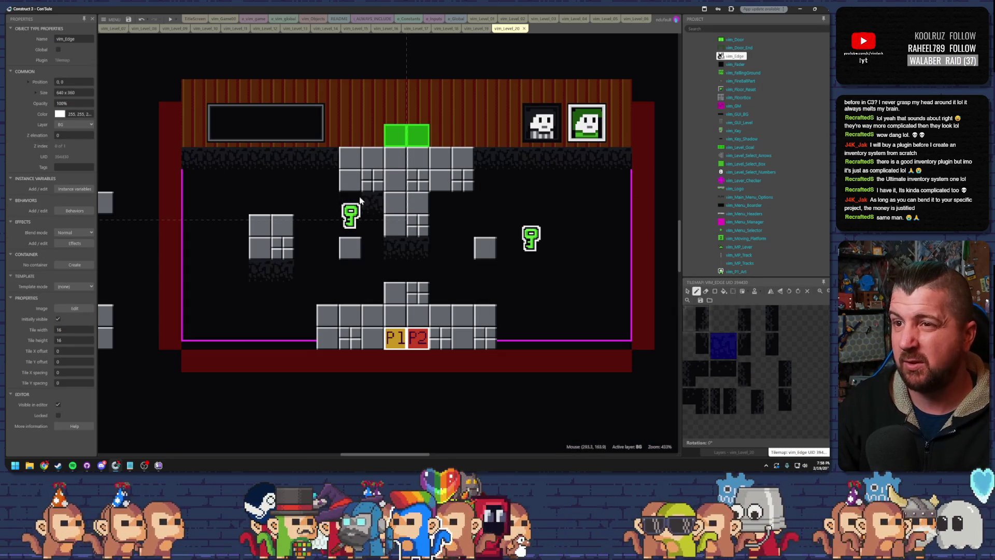
pyautogui.click(350, 270)
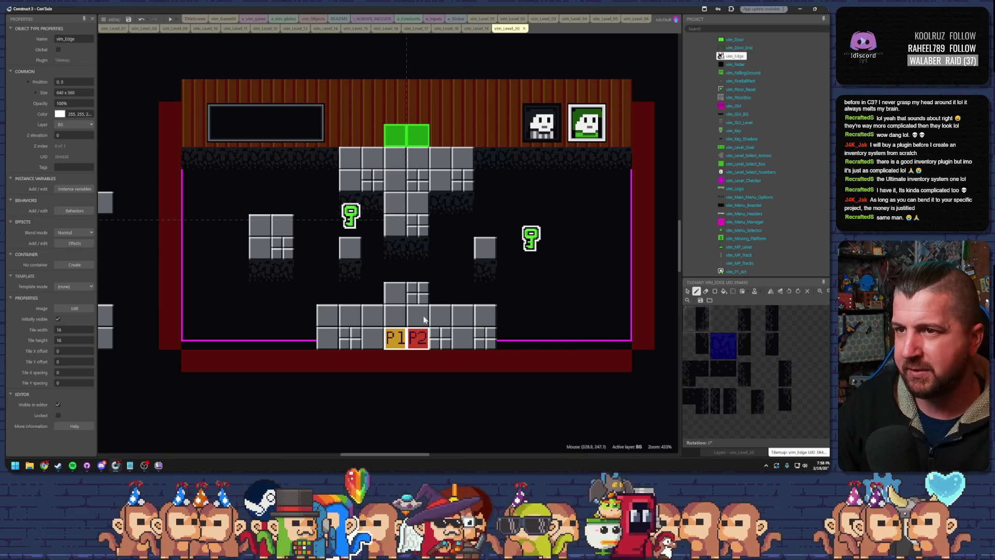
pyautogui.click(702, 325)
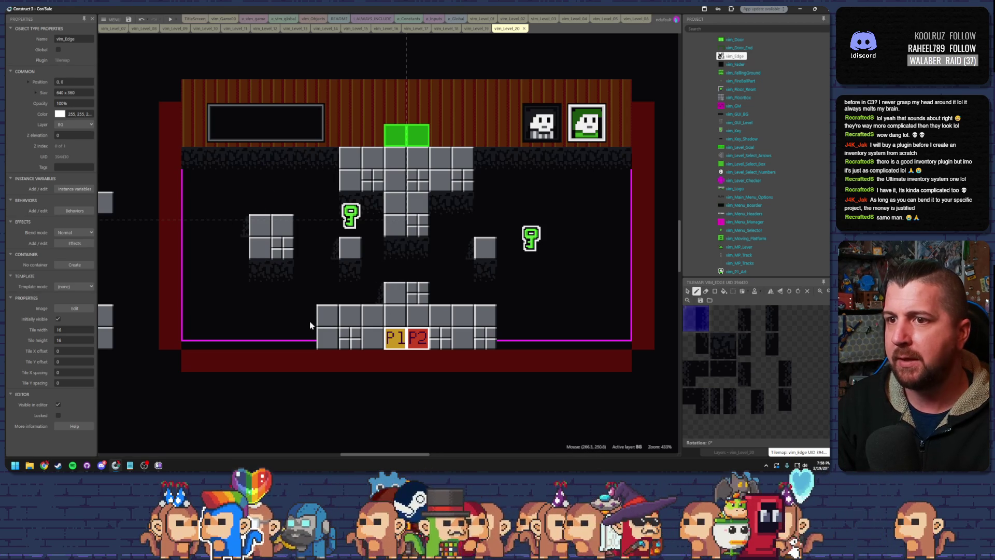
pyautogui.click(751, 319)
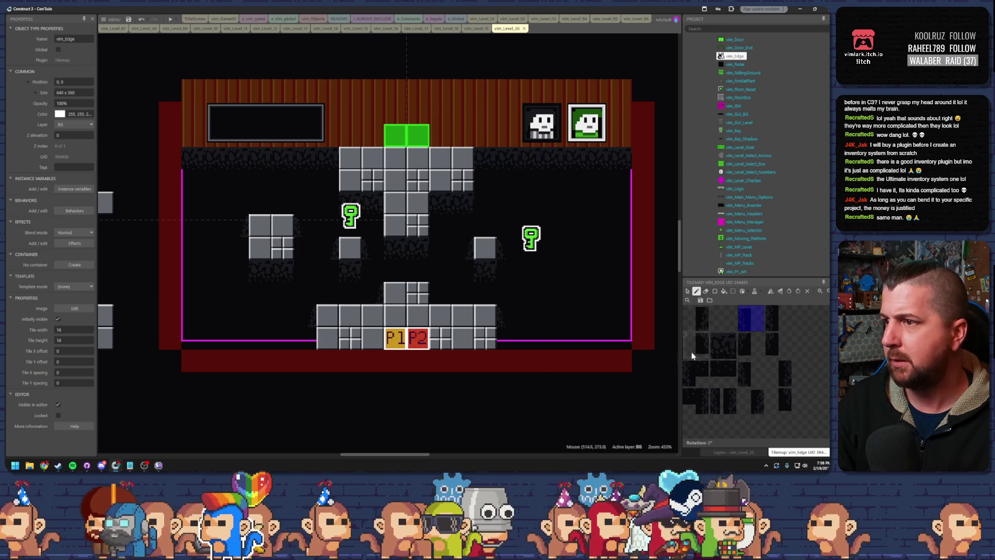
pyautogui.click(746, 349)
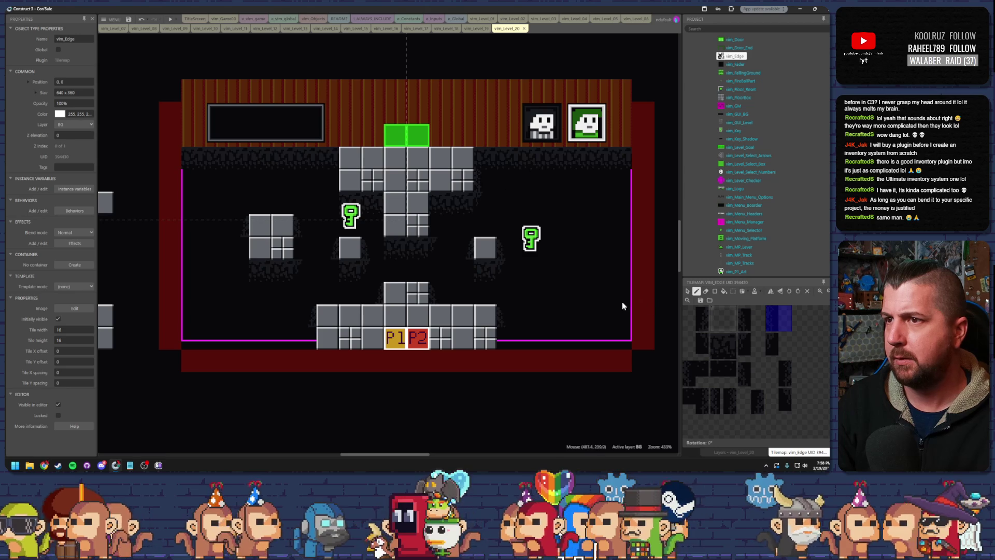
# Step: Choose other vim_Edge shadow tiles and shade the floor edge right of the bottom platform
pyautogui.click(697, 340)
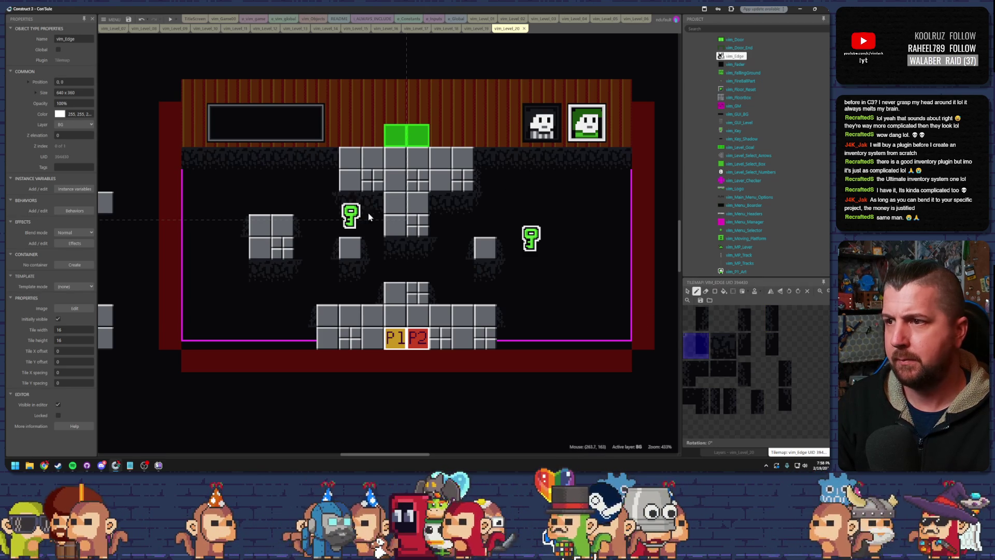
pyautogui.click(773, 375)
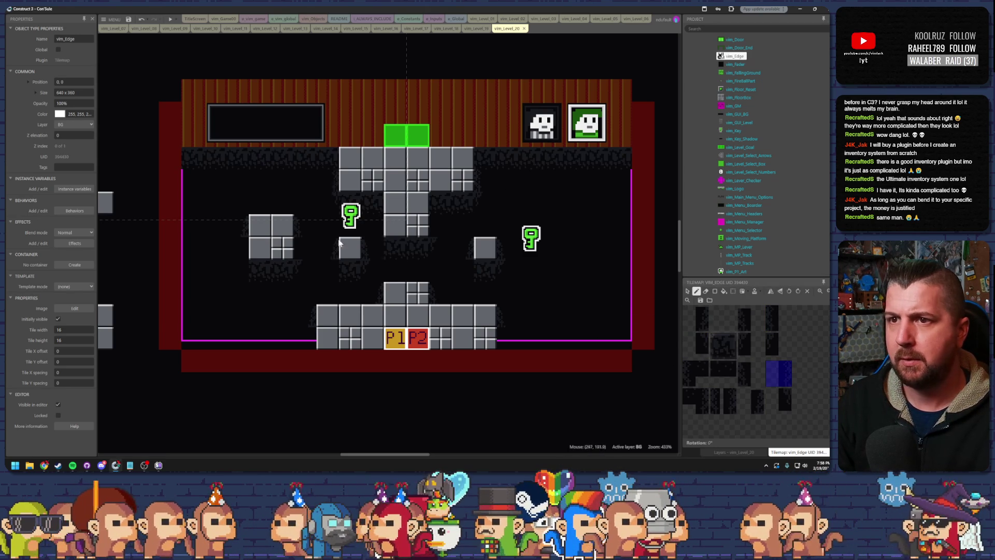
pyautogui.click(705, 345)
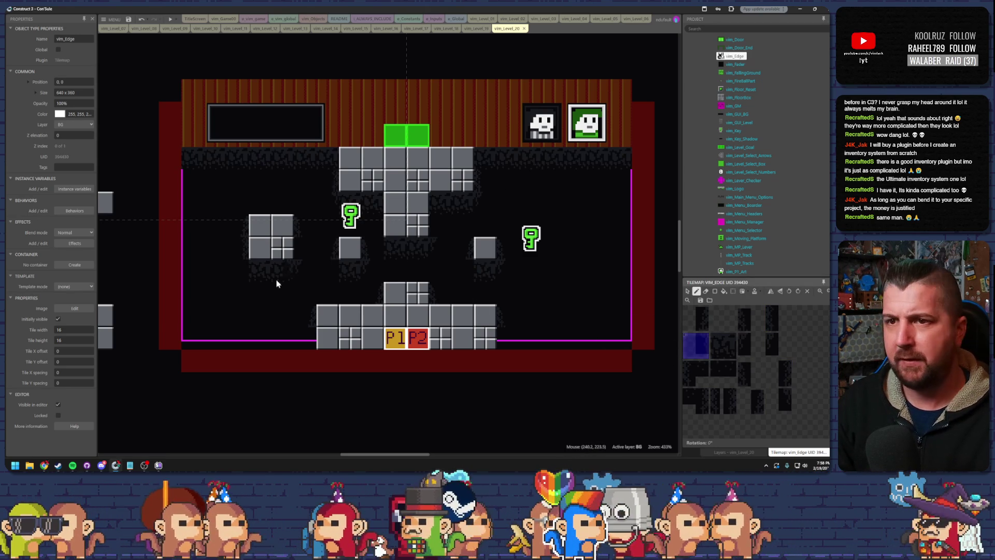
pyautogui.click(778, 317)
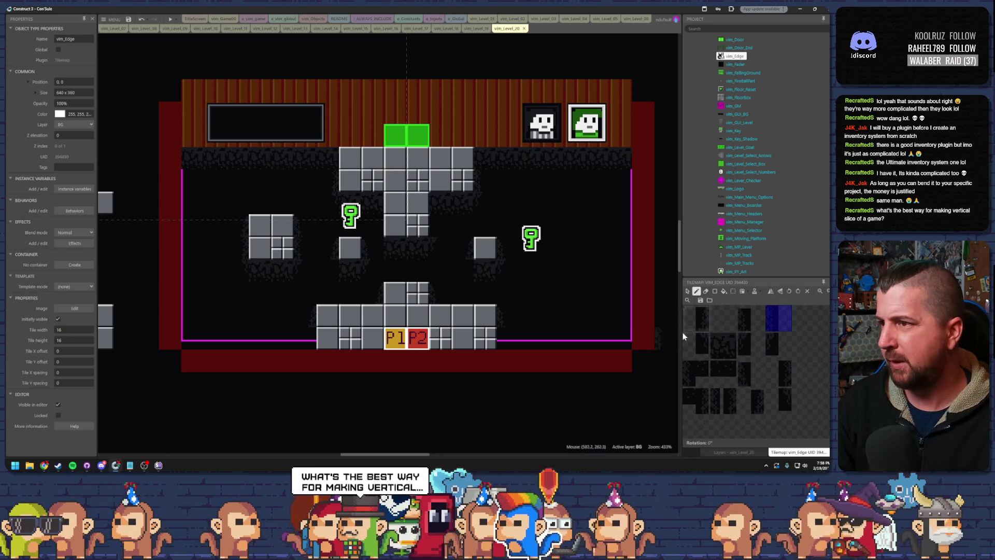
pyautogui.click(704, 346)
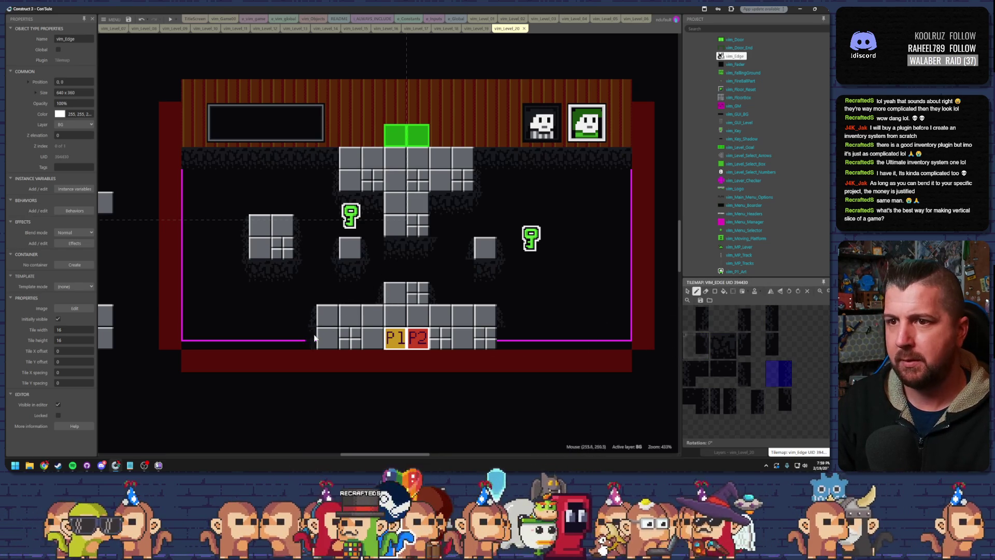
pyautogui.click(778, 317)
pyautogui.click(503, 340)
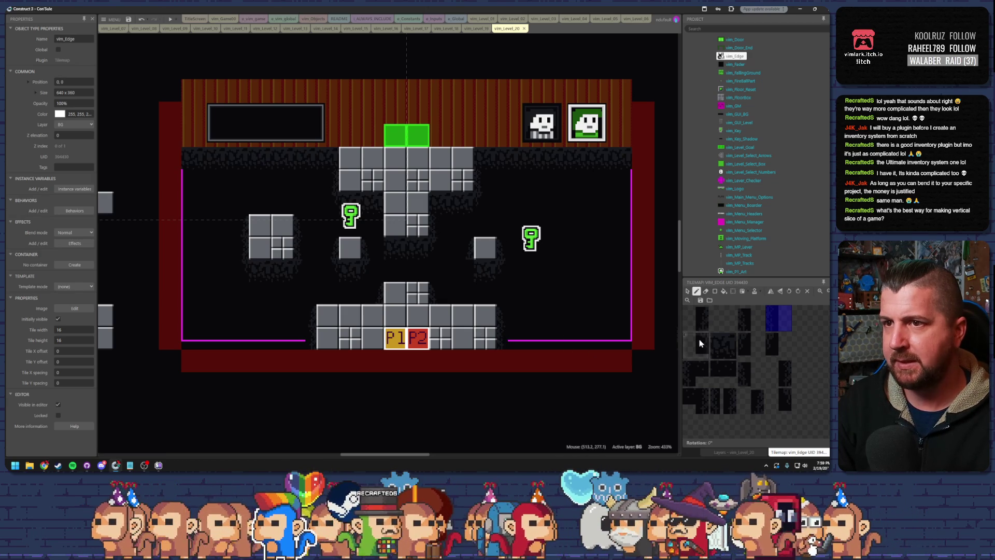
pyautogui.click(726, 349)
pyautogui.click(724, 400)
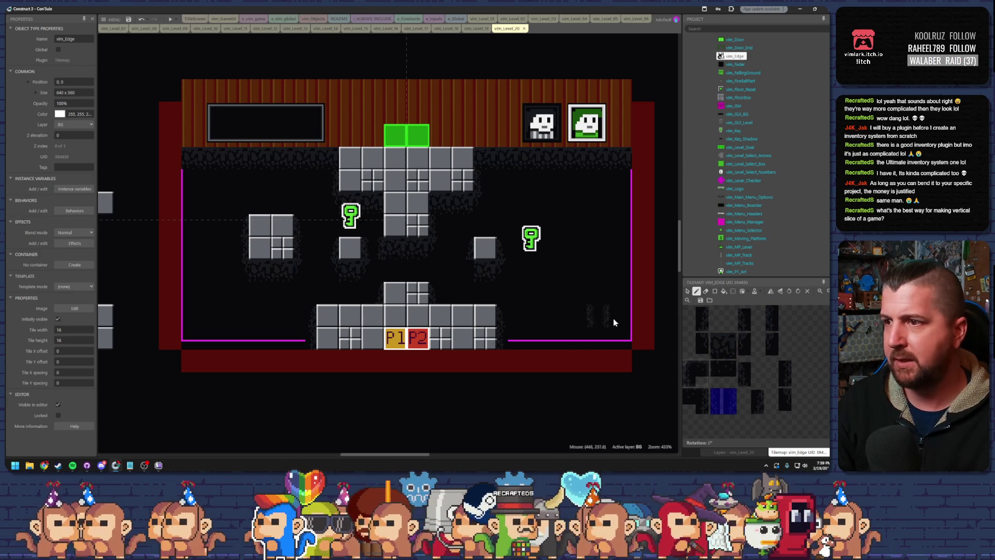
pyautogui.click(781, 379)
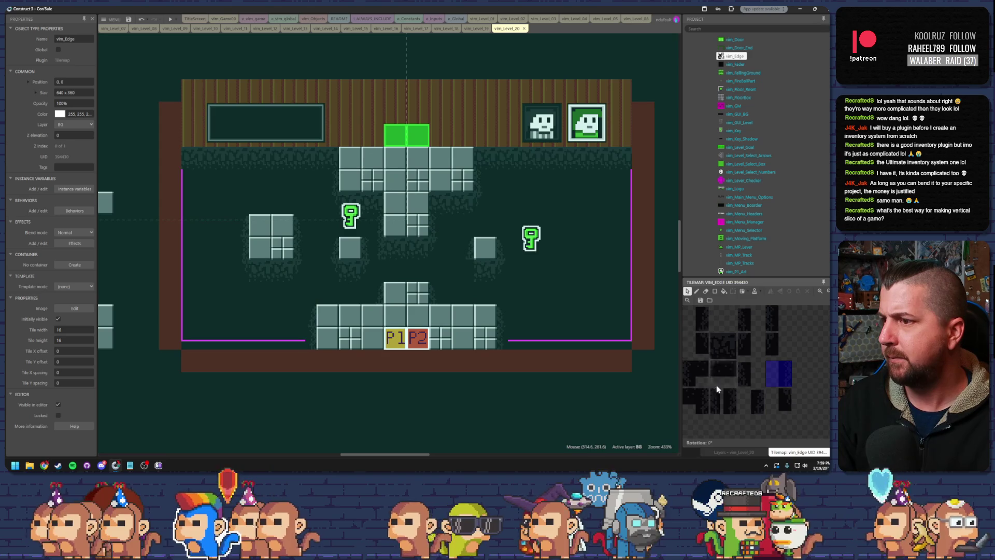
pyautogui.click(742, 452)
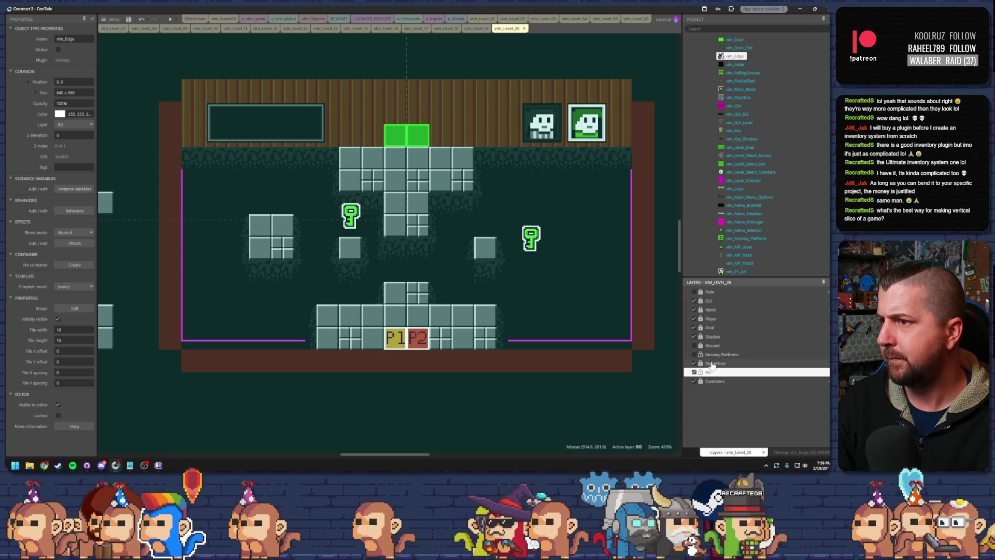
# Step: Turn the Moving Platforms and Ground layers back on, then toggle the BG layer's visibility
pyautogui.click(694, 354)
pyautogui.click(694, 345)
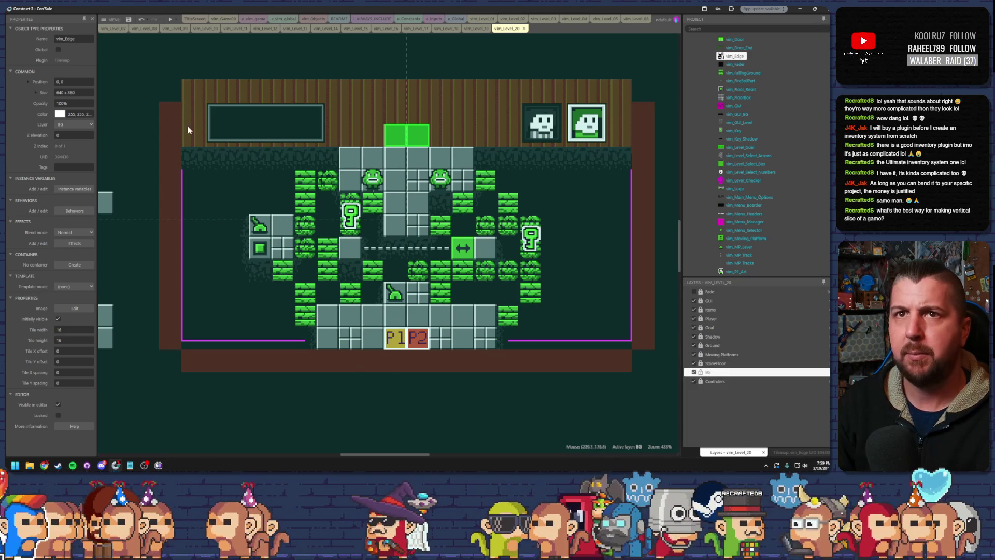
pyautogui.click(693, 371)
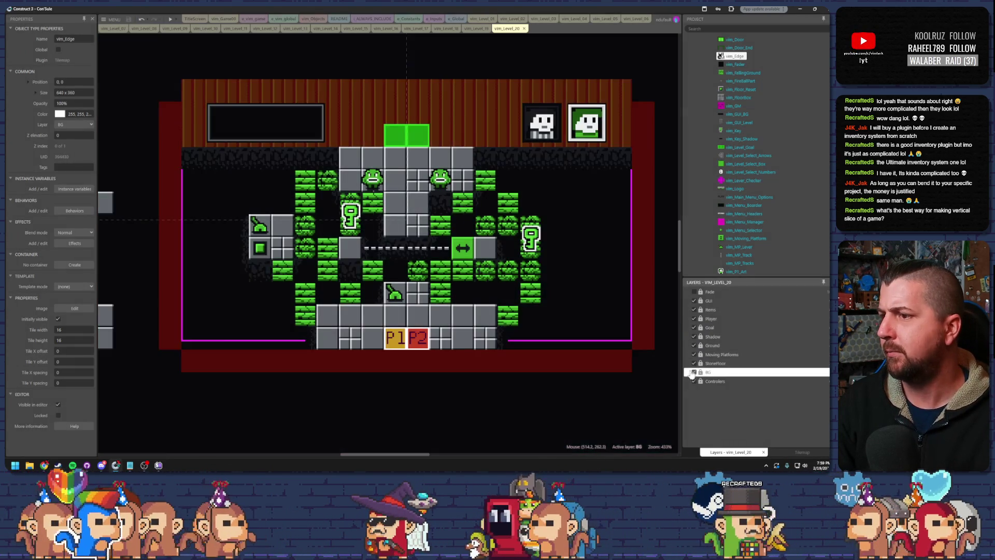
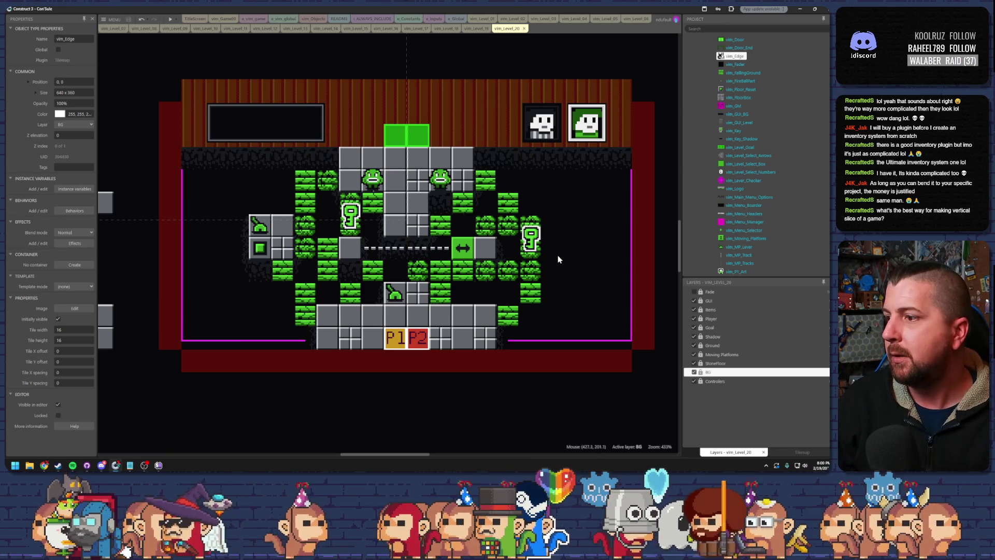
# Step: Deselect everything, go through the vim_Level_13 tab to vim_Level_15, and zoom out
pyautogui.click(325, 65)
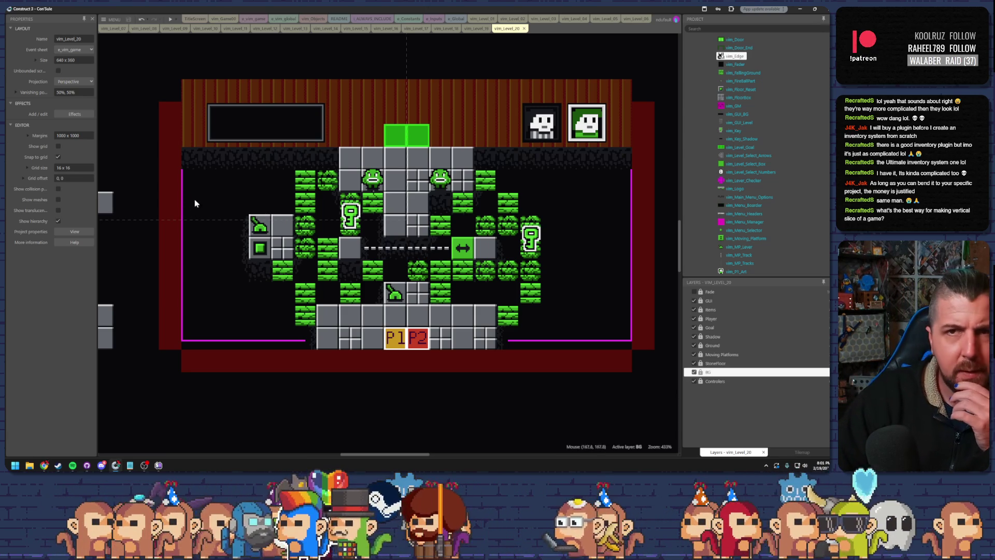
pyautogui.click(297, 29)
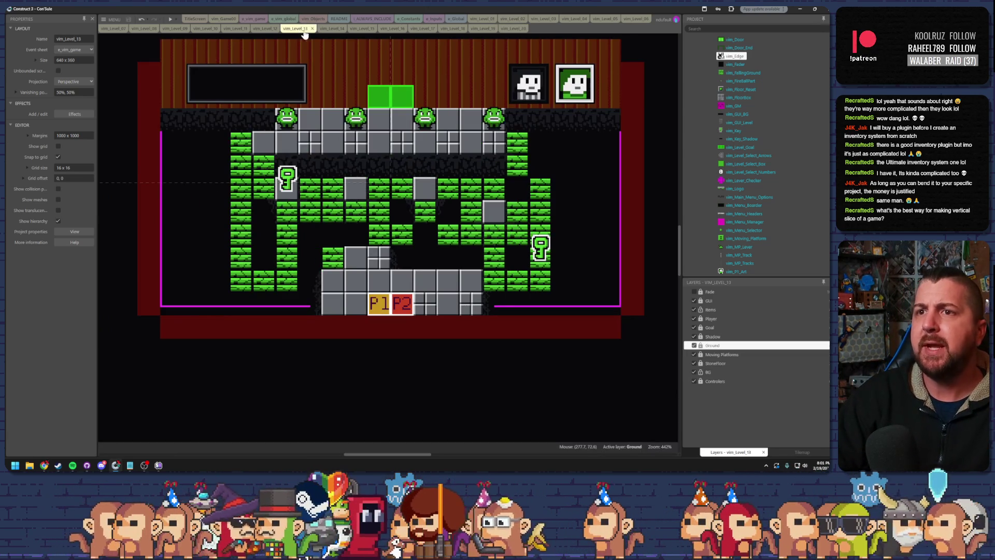
pyautogui.click(328, 30)
pyautogui.click(357, 30)
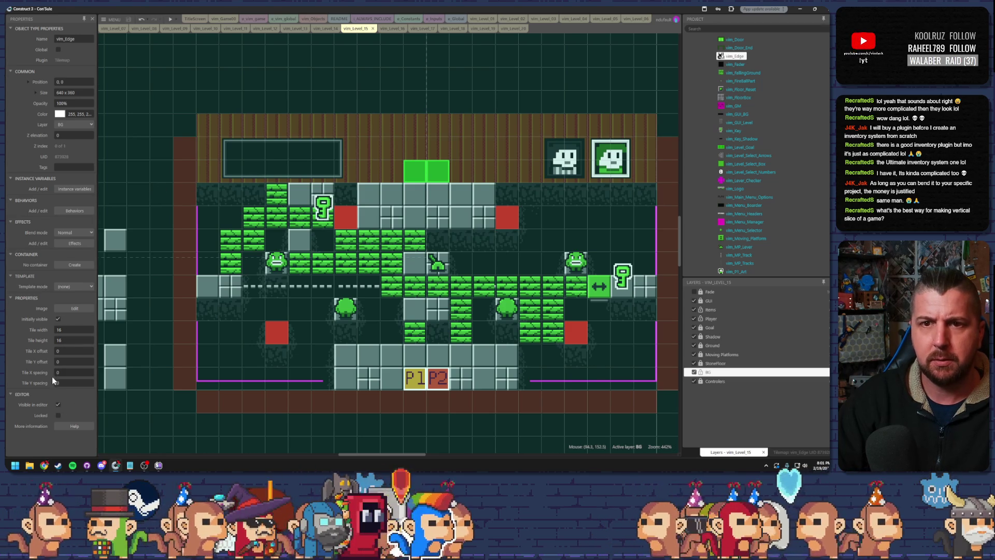
pyautogui.scroll(-5, 217, 356)
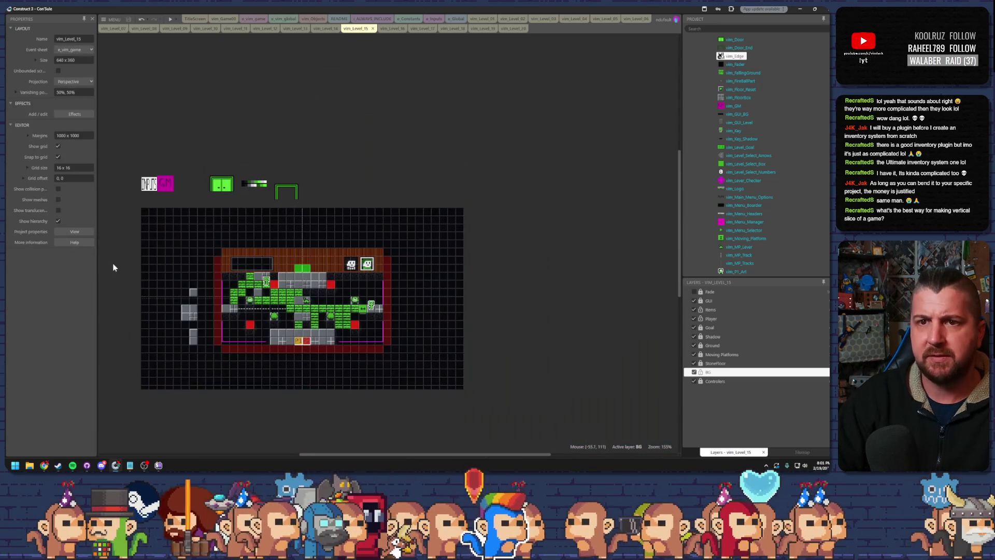
# Step: Turn off Show grid and select the red barrier block at lower left
pyautogui.click(58, 146)
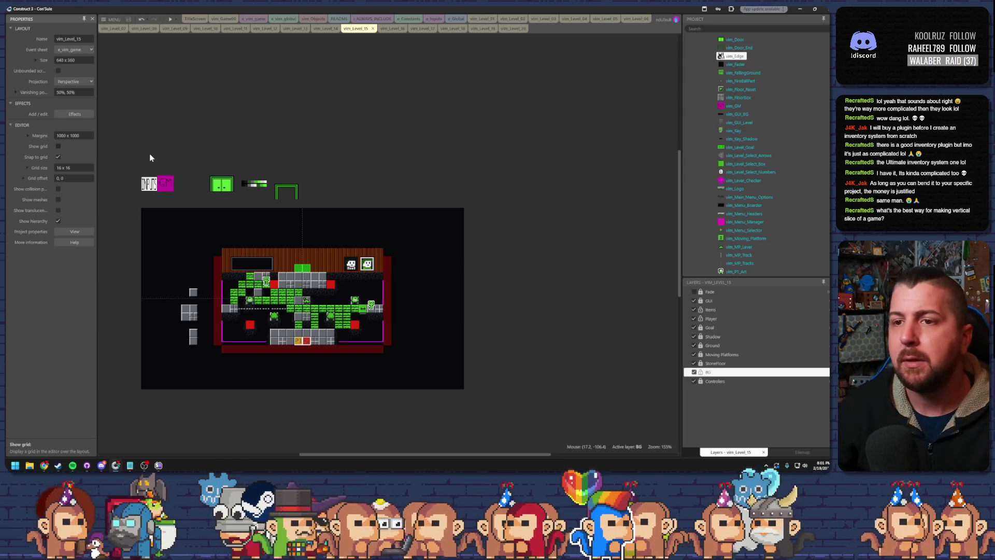
pyautogui.scroll(5, 285, 265)
pyautogui.click(313, 205)
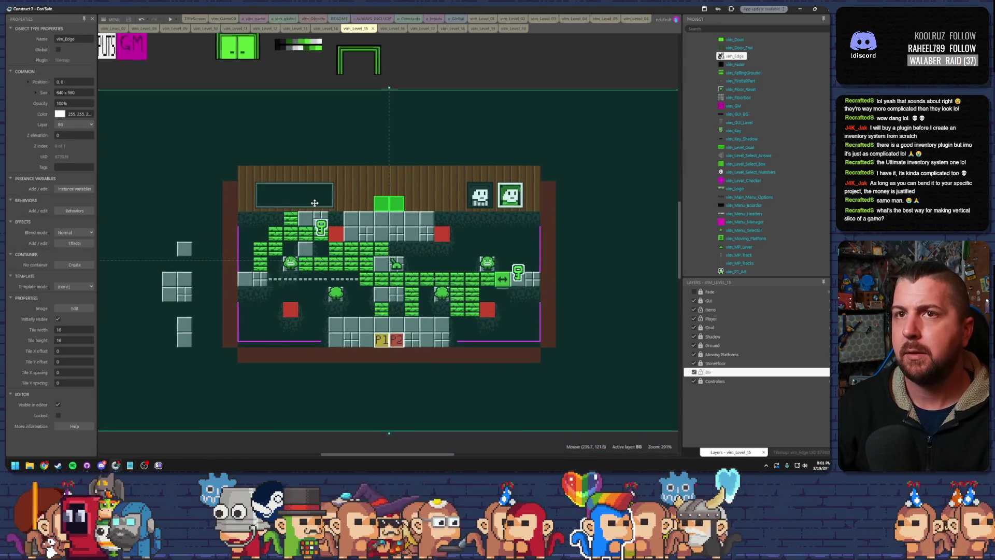
pyautogui.click(208, 53)
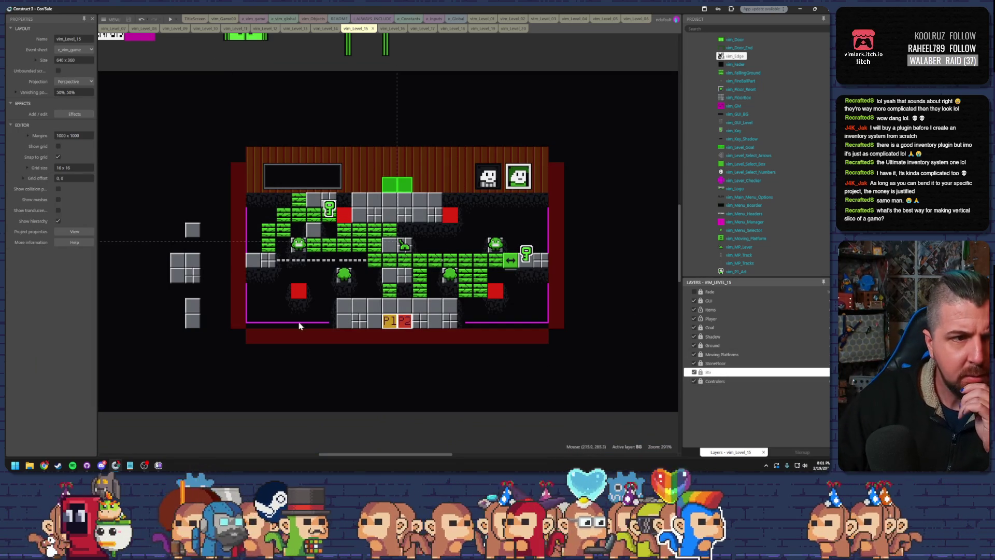
pyautogui.click(300, 293)
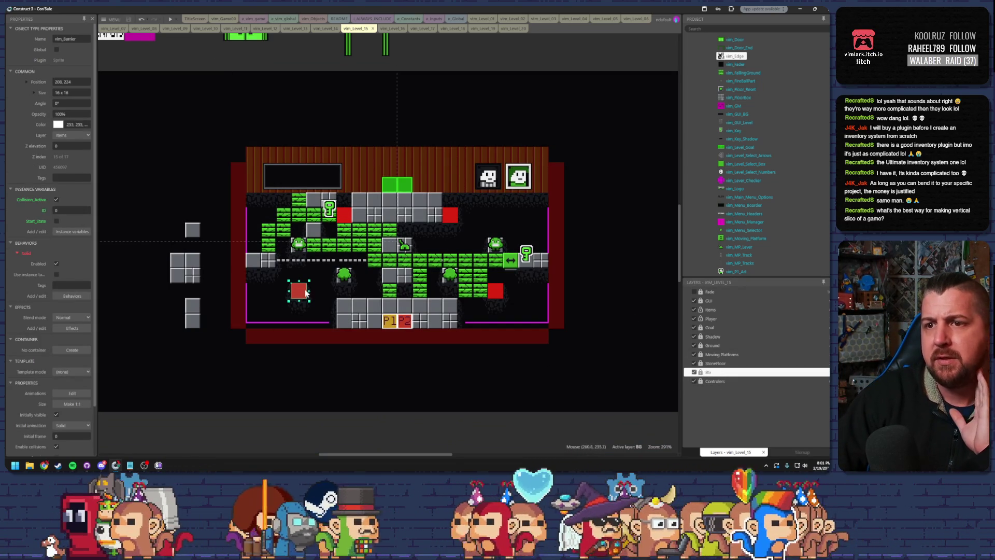
# Step: Switch to the vim_Game00 layout
pyautogui.scroll(4, 305, 292)
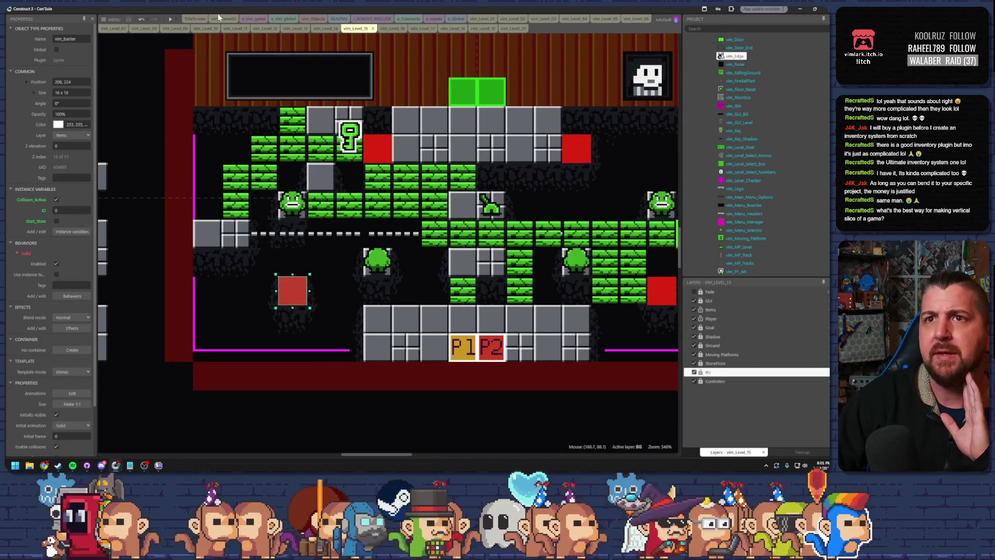
pyautogui.click(223, 19)
pyautogui.scroll(-3, 453, 205)
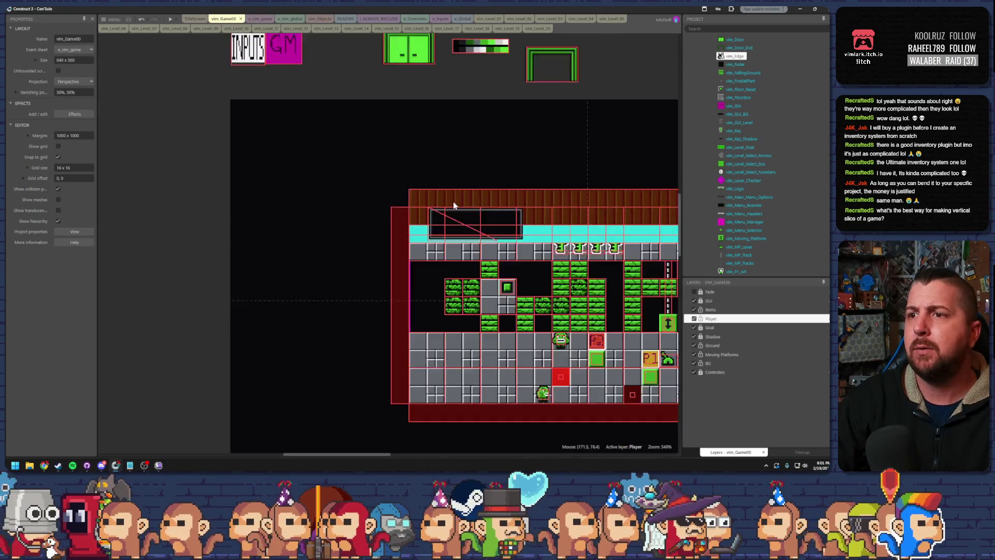
# Step: Open a vim_FloorBox's image and copy its top-left 16x16 stone tile quadrant
pyautogui.scroll(-2, 453, 206)
pyautogui.scroll(5, 353, 303)
pyautogui.click(355, 305)
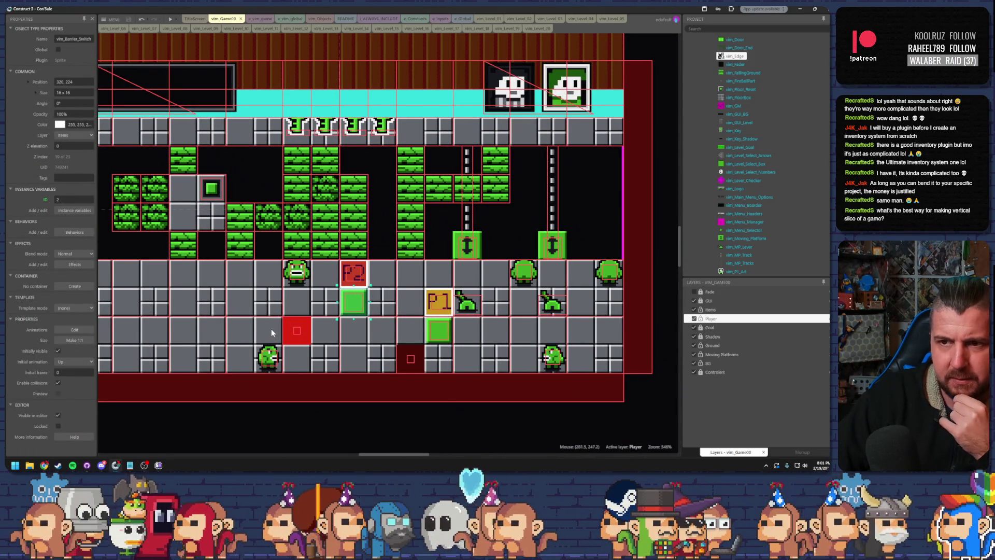
pyautogui.click(272, 332)
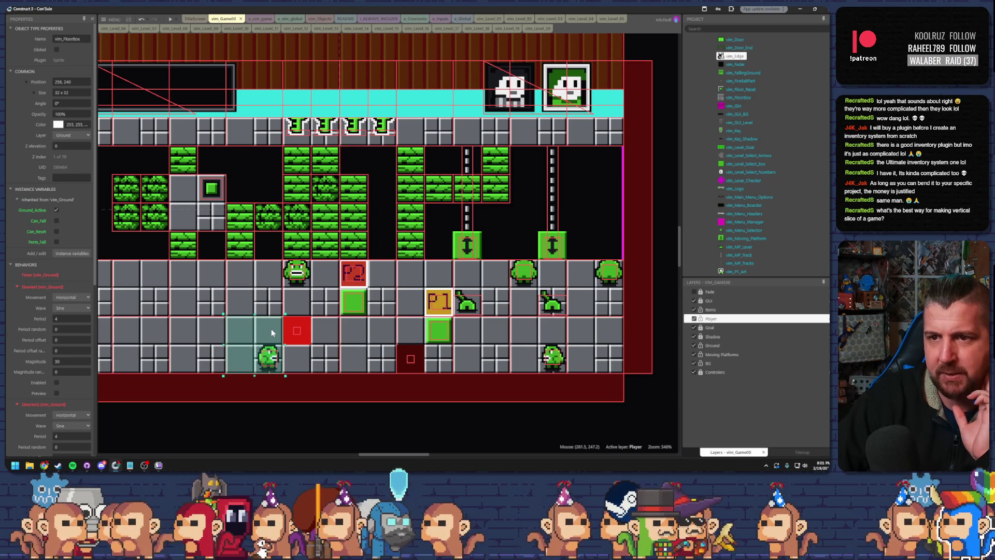
pyautogui.doubleClick(272, 332)
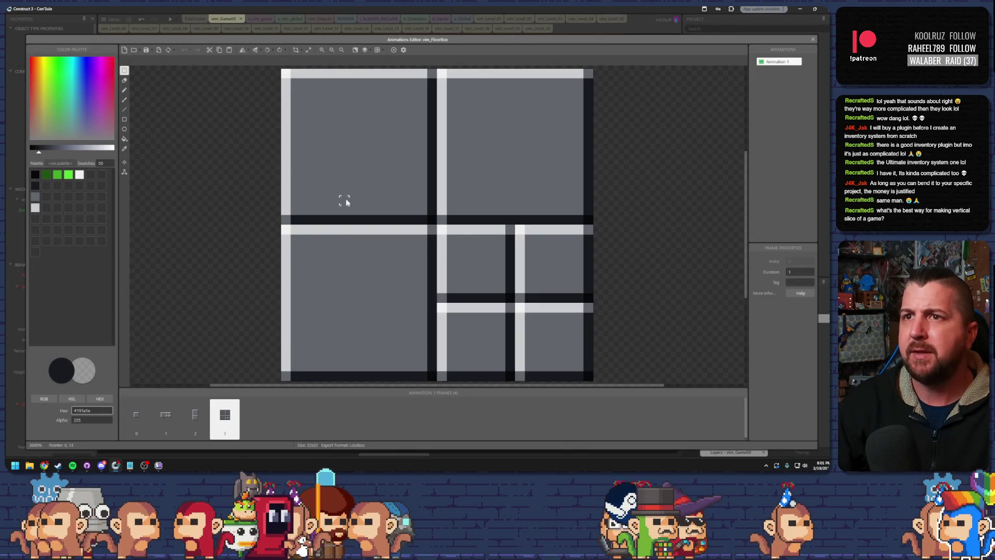
pyautogui.click(124, 71)
pyautogui.moveTo(282, 69); pyautogui.dragTo(439, 228)
pyautogui.click(440, 228)
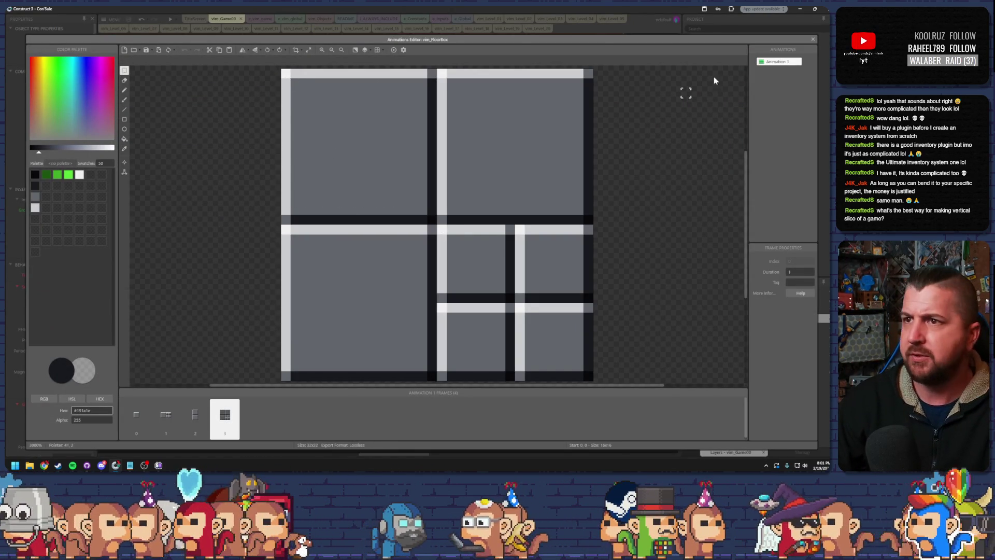
# Step: Close the floor box image editor and return to the vim_Level_15 layout
pyautogui.click(814, 37)
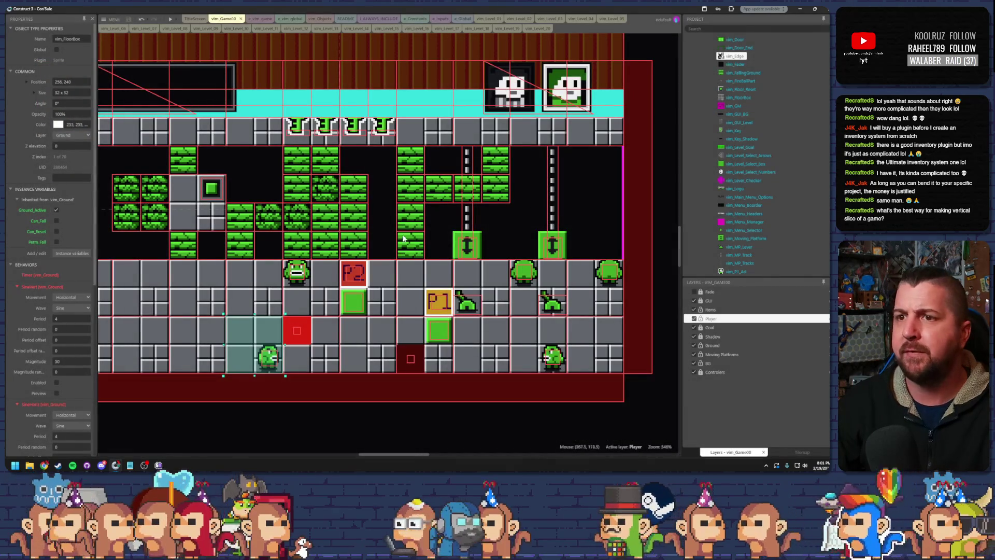
pyautogui.scroll(-2, 392, 253)
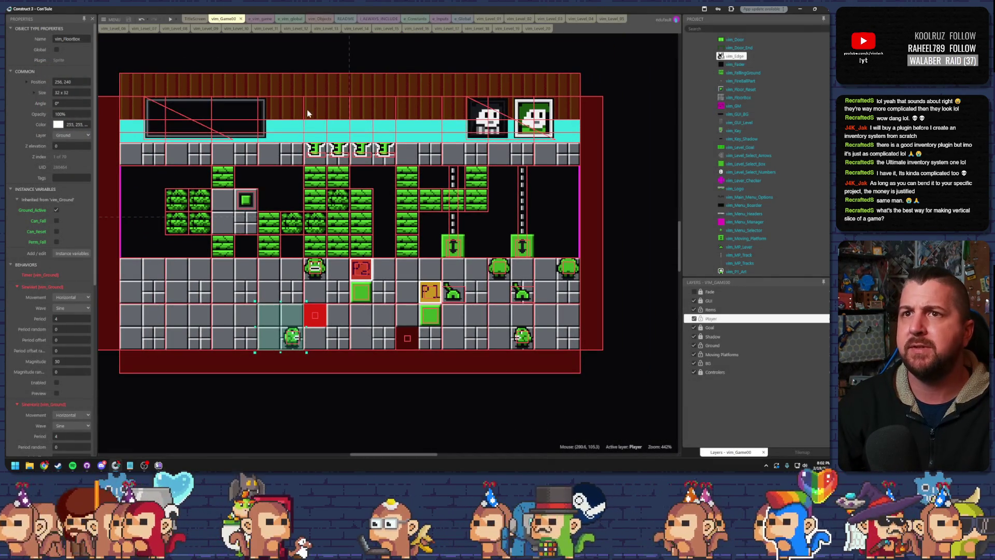
pyautogui.click(318, 29)
pyautogui.click(358, 30)
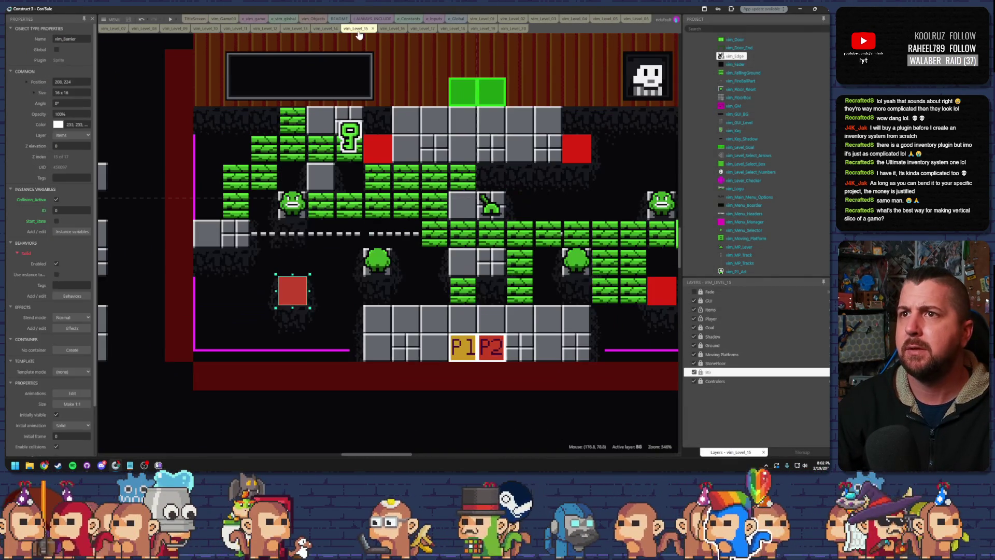
# Step: Paste the copied grey stone tile over the red vim_Barrier Solid frame
pyautogui.click(378, 150)
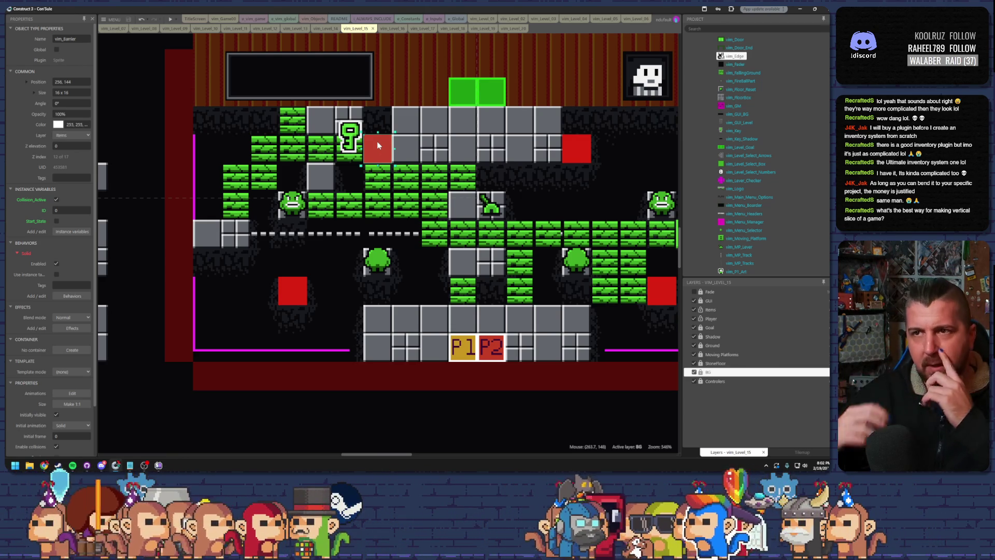
pyautogui.doubleClick(378, 157)
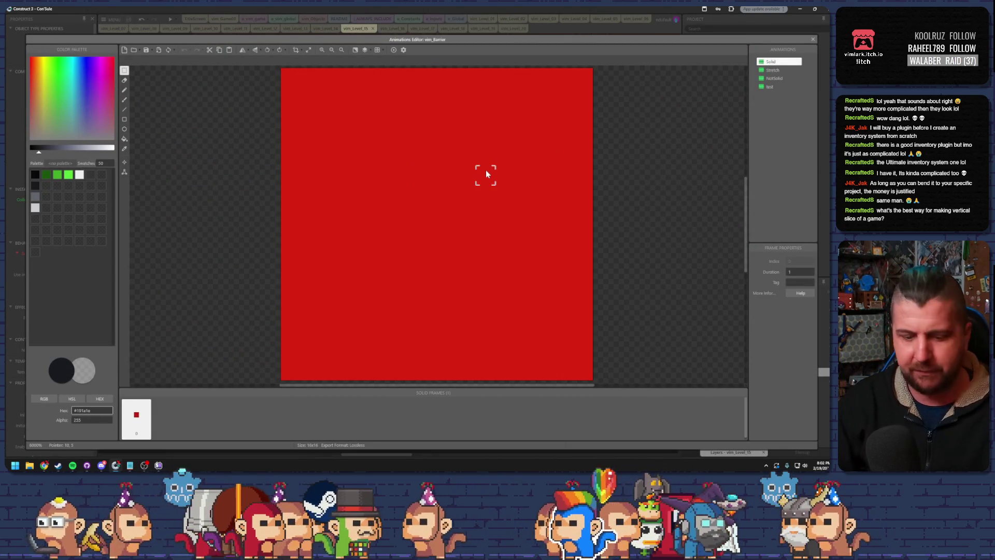
pyautogui.hotkey('ctrl', 'v')
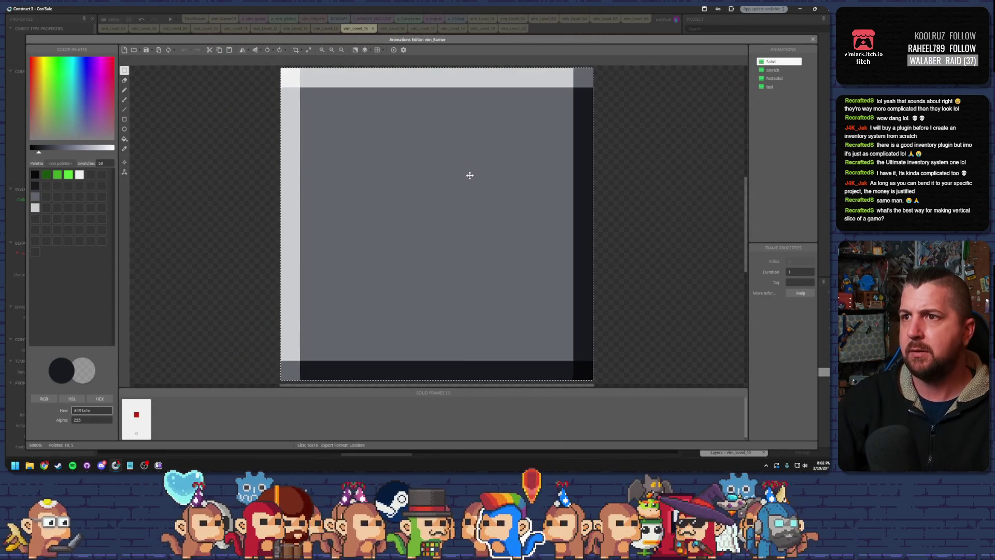
pyautogui.click(611, 184)
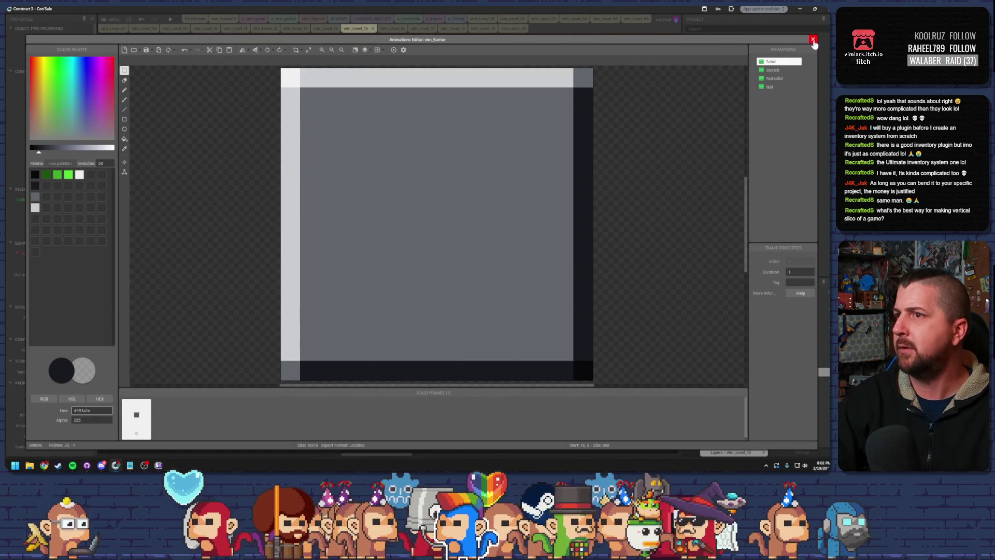
pyautogui.click(813, 40)
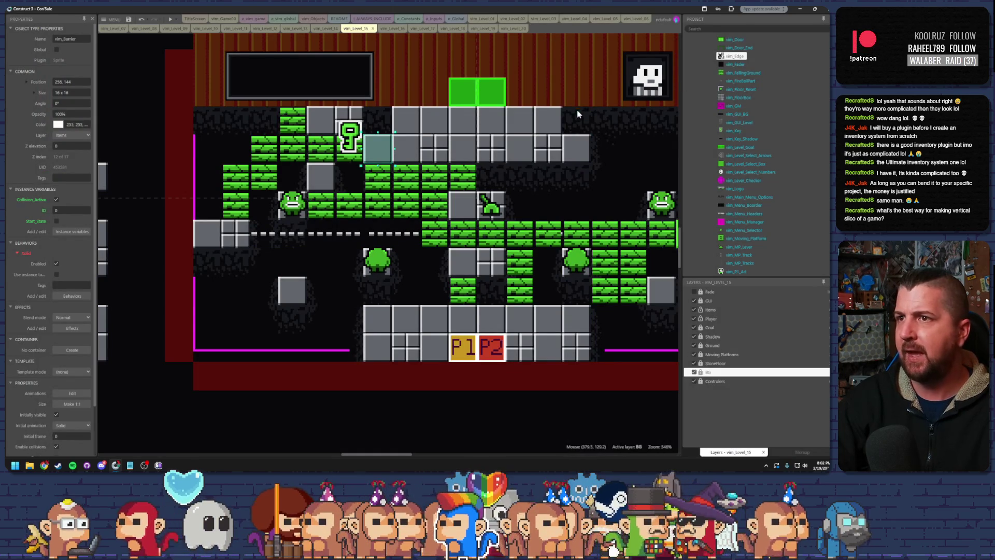
pyautogui.doubleClick(381, 151)
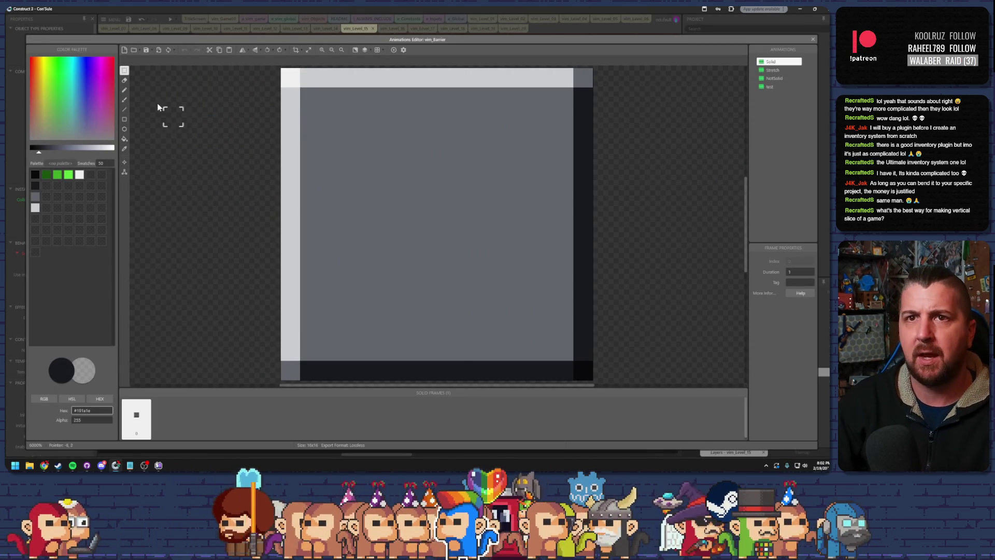
pyautogui.moveTo(289, 272)
pyautogui.mouseDown()
pyautogui.moveTo(533, 351)
pyautogui.moveTo(591, 381)
pyautogui.mouseUp()
pyautogui.moveTo(500, 361); pyautogui.dragTo(499, 277)
pyautogui.click(657, 216)
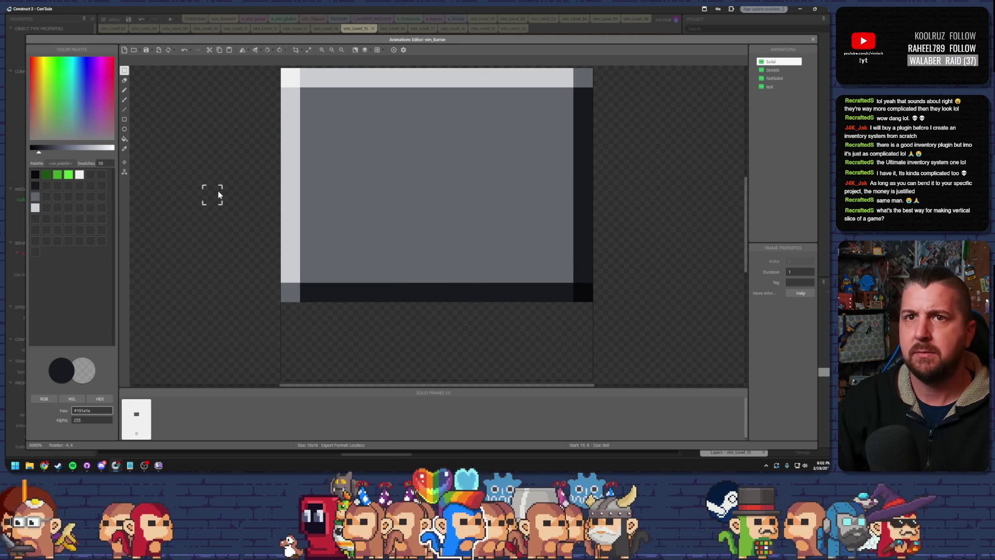
pyautogui.click(124, 137)
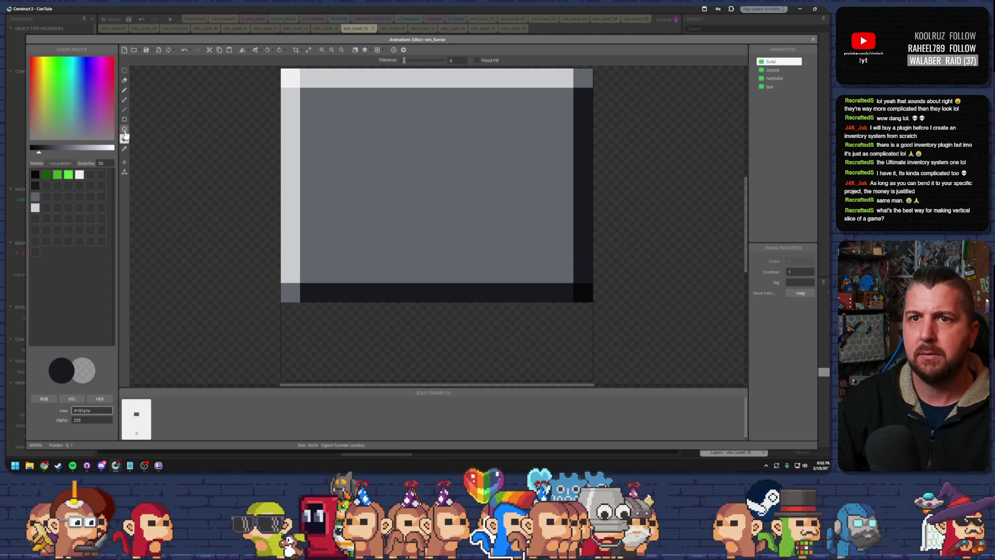
pyautogui.click(35, 197)
pyautogui.click(333, 334)
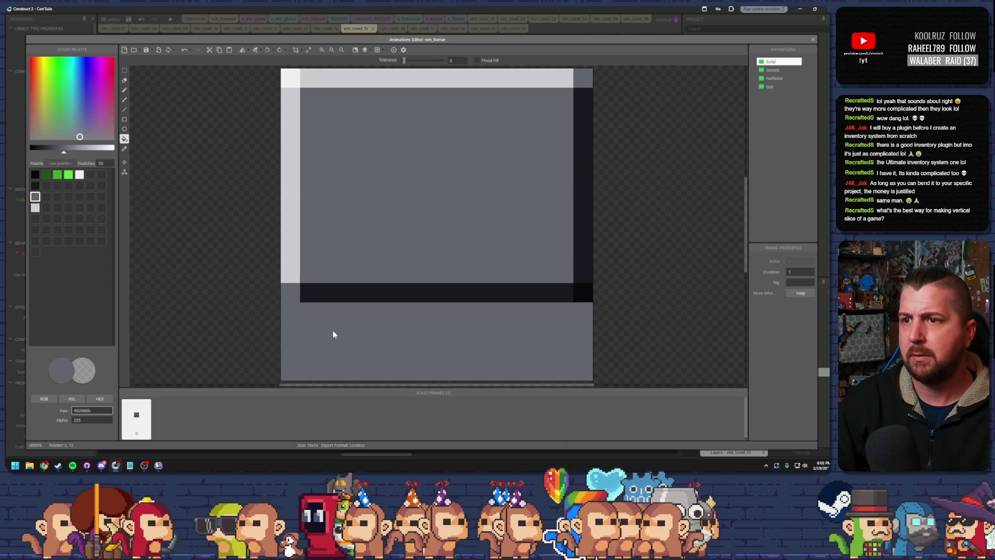
pyautogui.click(35, 185)
pyautogui.click(371, 350)
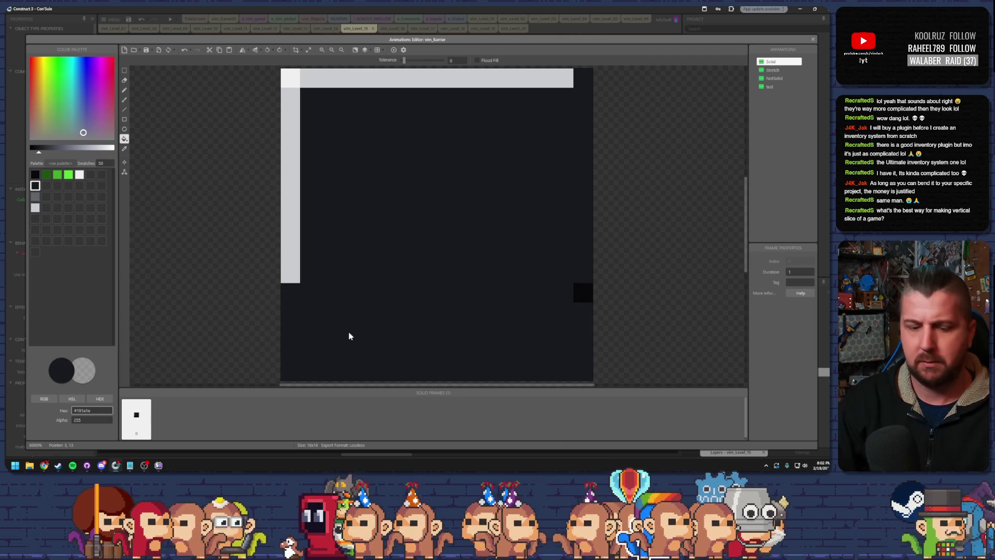
pyautogui.hotkey('ctrl', 'z')
pyautogui.hotkey('ctrl', 'z')
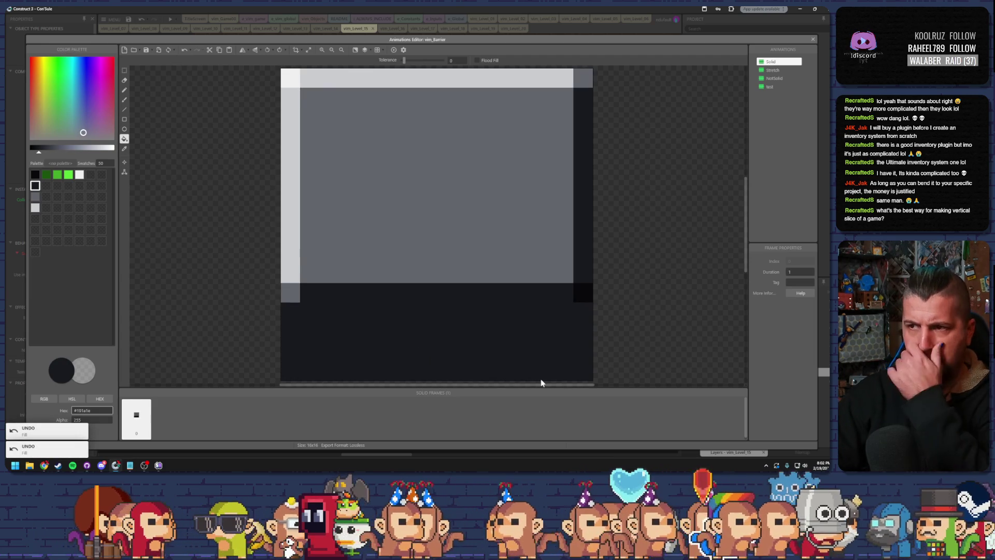
pyautogui.click(812, 40)
pyautogui.click(585, 199)
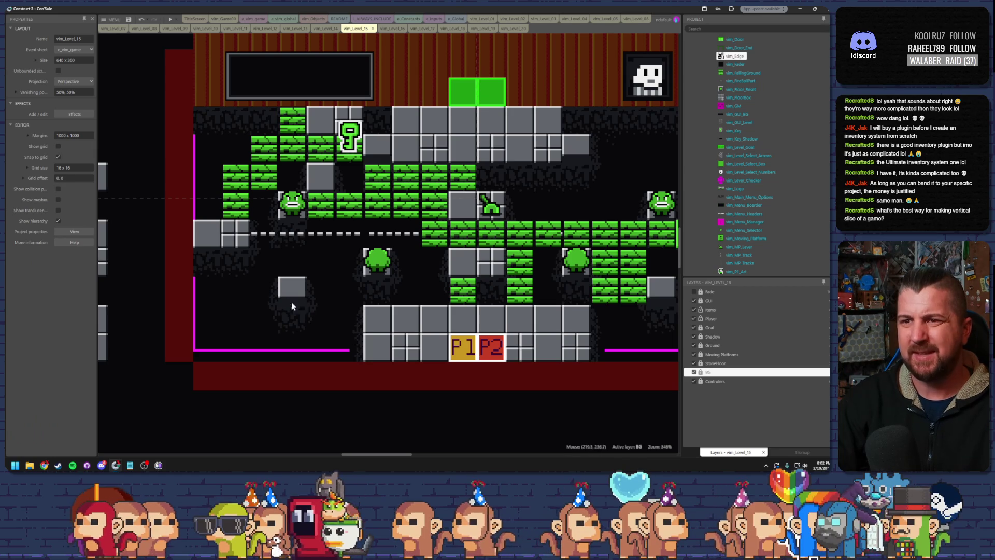
pyautogui.doubleClick(375, 144)
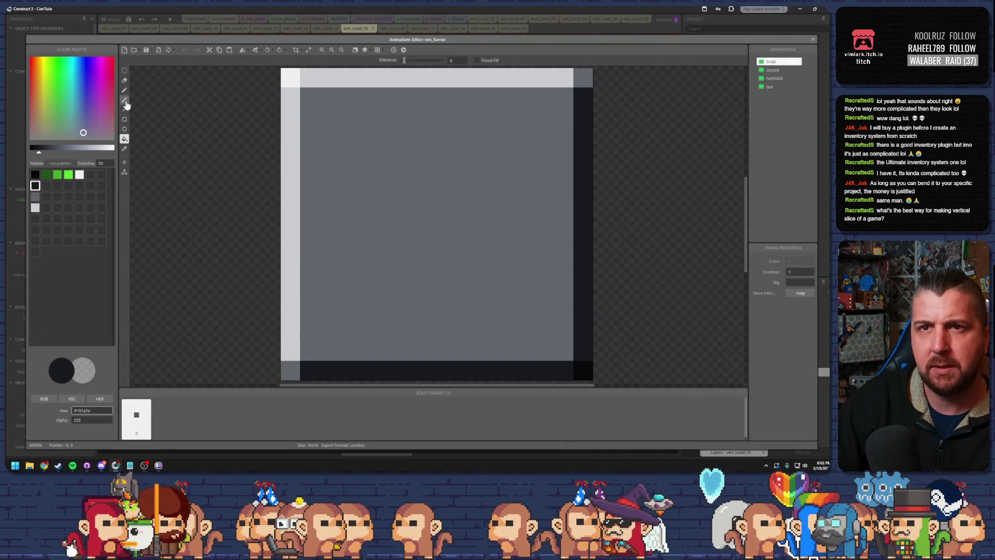
# Step: Fill the barrier's lower five rows with the grey stone colour
pyautogui.click(35, 196)
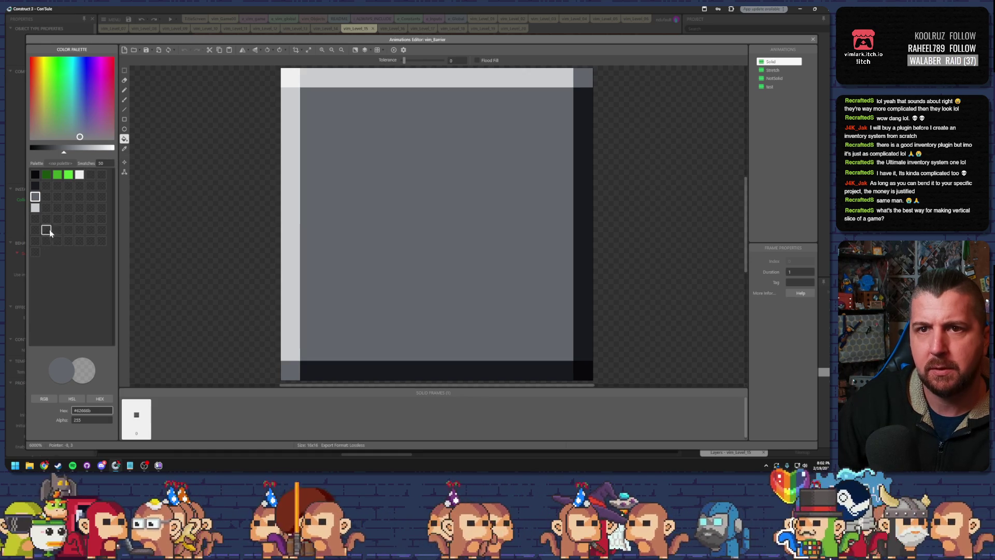
pyautogui.click(124, 120)
pyautogui.moveTo(297, 295)
pyautogui.mouseDown()
pyautogui.moveTo(465, 371)
pyautogui.moveTo(578, 365)
pyautogui.moveTo(588, 374)
pyautogui.mouseUp()
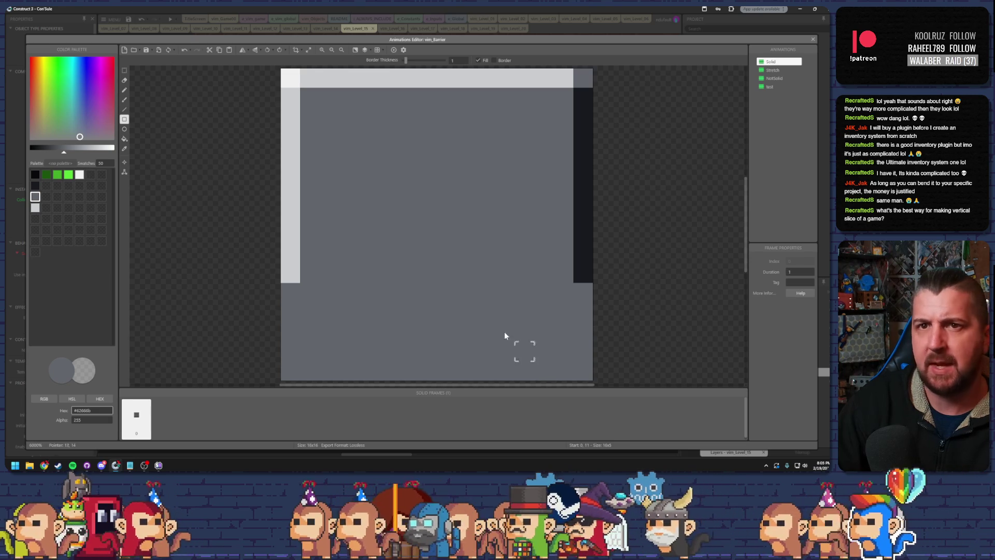
# Step: Draw a dark band across the barrier and dark edge columns down both sides
pyautogui.click(124, 91)
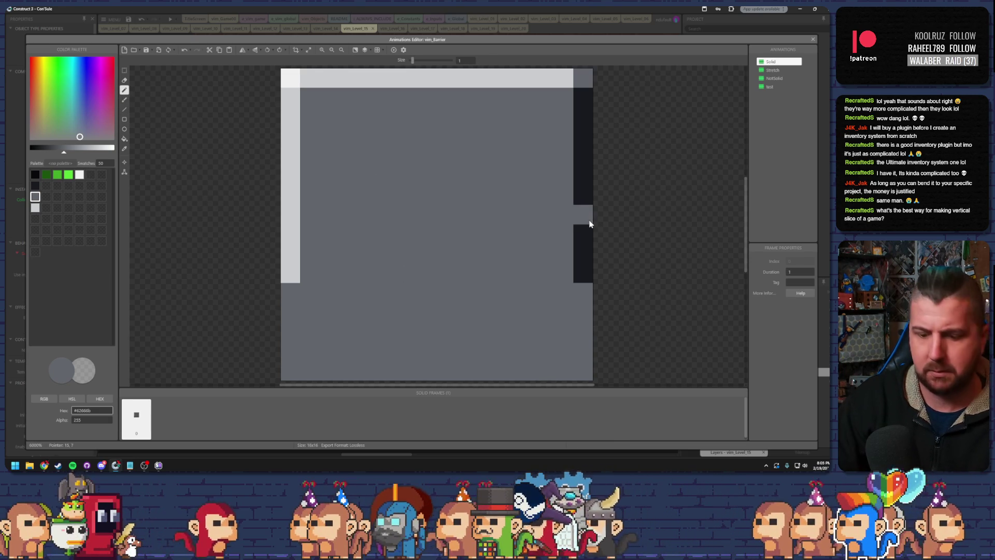
pyautogui.hotkey('ctrl', 'z')
pyautogui.keyDown('alt'); pyautogui.click(577, 269); pyautogui.keyUp('alt')
pyautogui.click(587, 297)
pyautogui.hotkey('ctrl', 'z')
pyautogui.click(567, 296)
pyautogui.moveTo(496, 291)
pyautogui.mouseDown()
pyautogui.moveTo(317, 293)
pyautogui.moveTo(291, 310)
pyautogui.mouseUp()
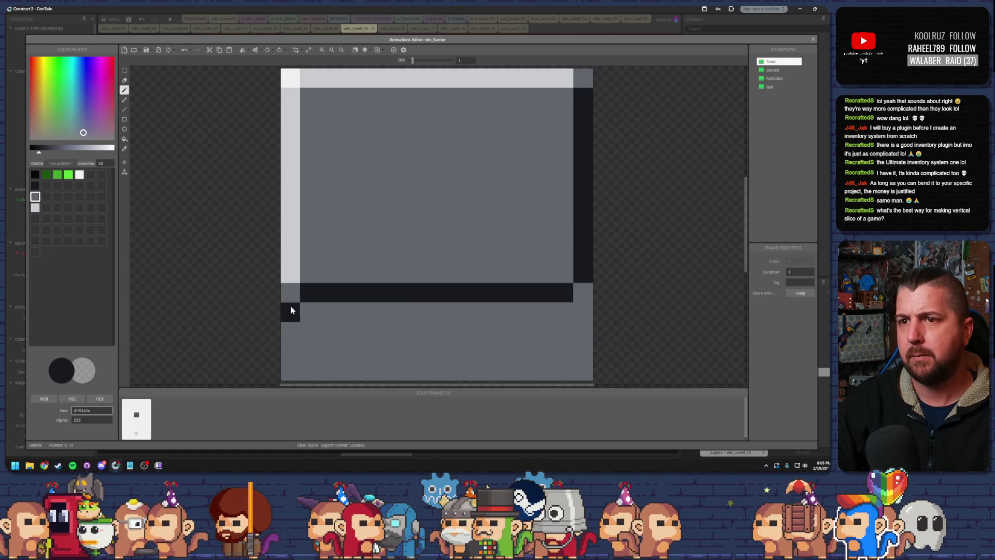
pyautogui.click(288, 365)
pyautogui.click(560, 333)
pyautogui.hotkey('ctrl', 'z')
pyautogui.moveTo(580, 309); pyautogui.dragTo(580, 374)
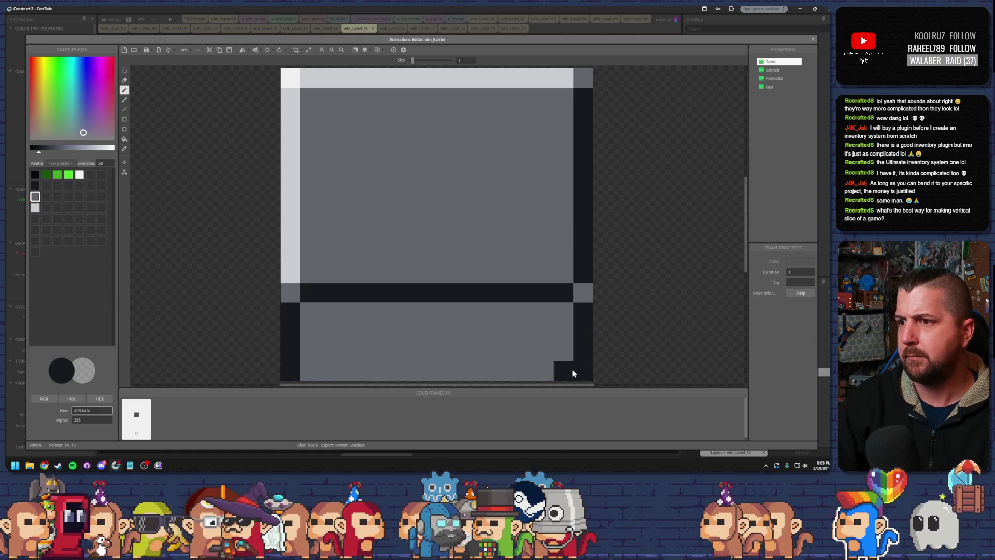
pyautogui.click(813, 40)
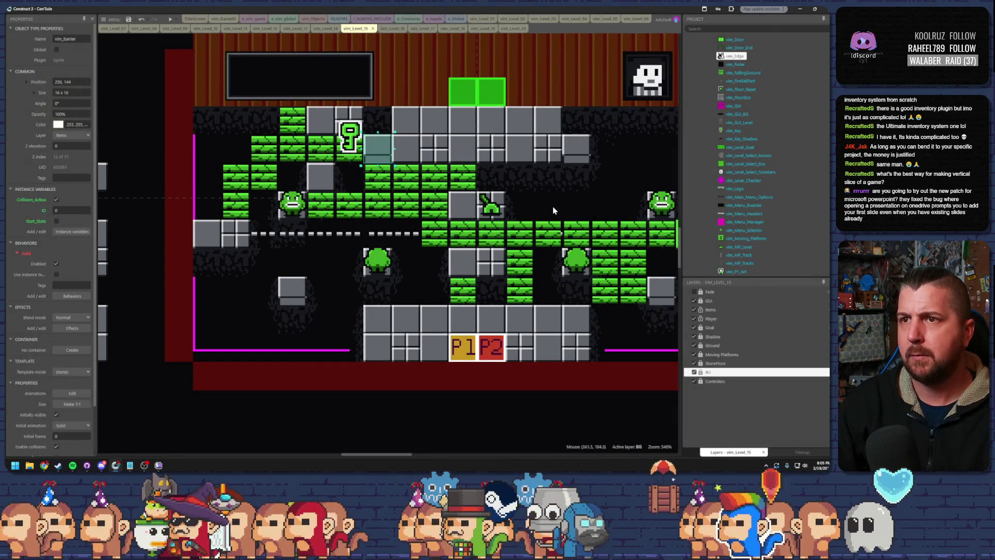
# Step: After a preview, close the dark row 13 gaps and darken the barrier's bottom row
pyautogui.click(170, 19)
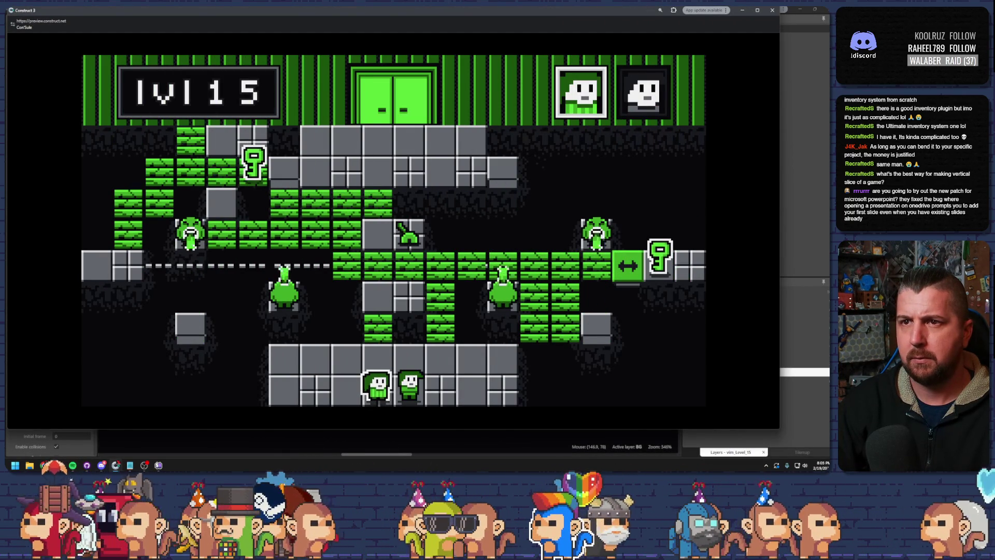
pyautogui.click(776, 12)
pyautogui.doubleClick(366, 192)
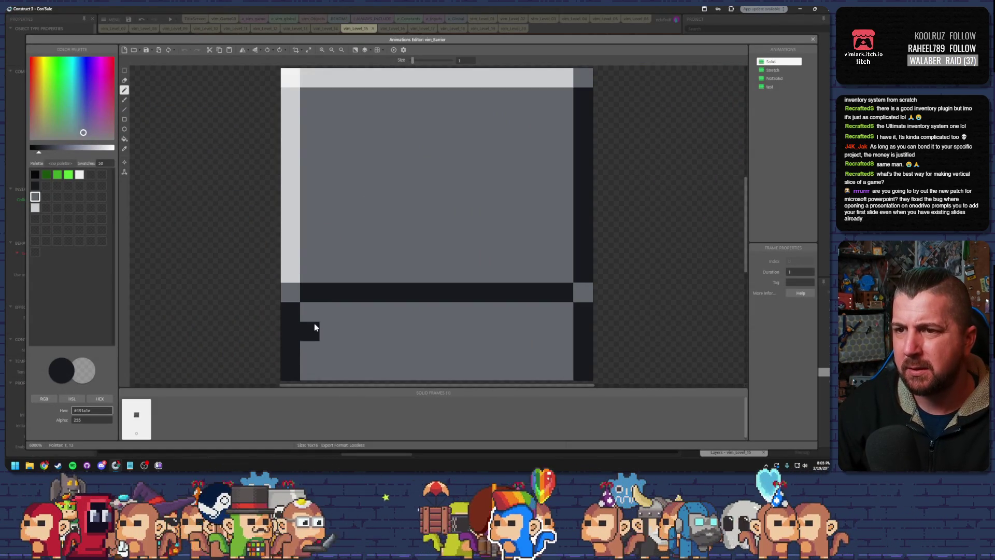
pyautogui.moveTo(314, 326); pyautogui.dragTo(329, 330)
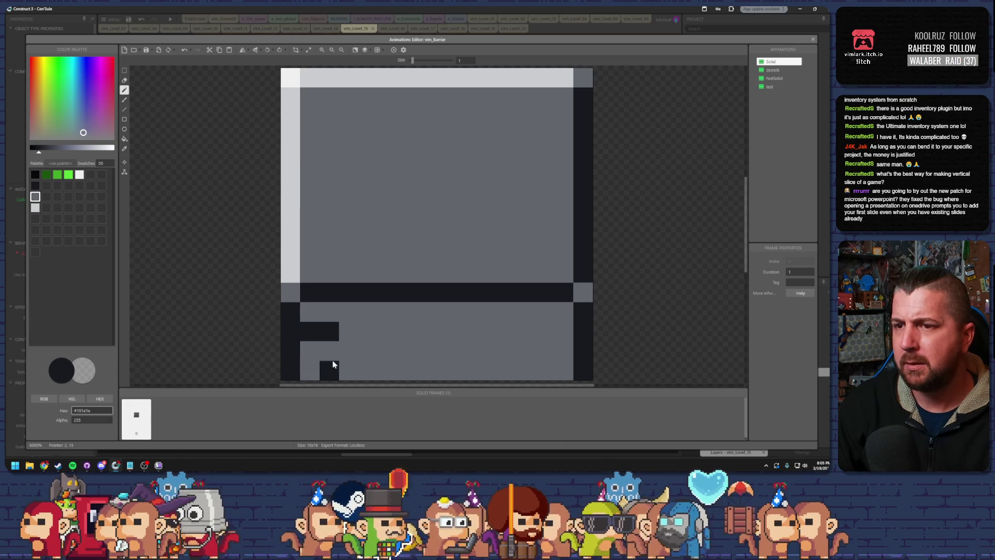
pyautogui.rightClick(328, 330)
pyautogui.rightClick(366, 336)
pyautogui.click(324, 329)
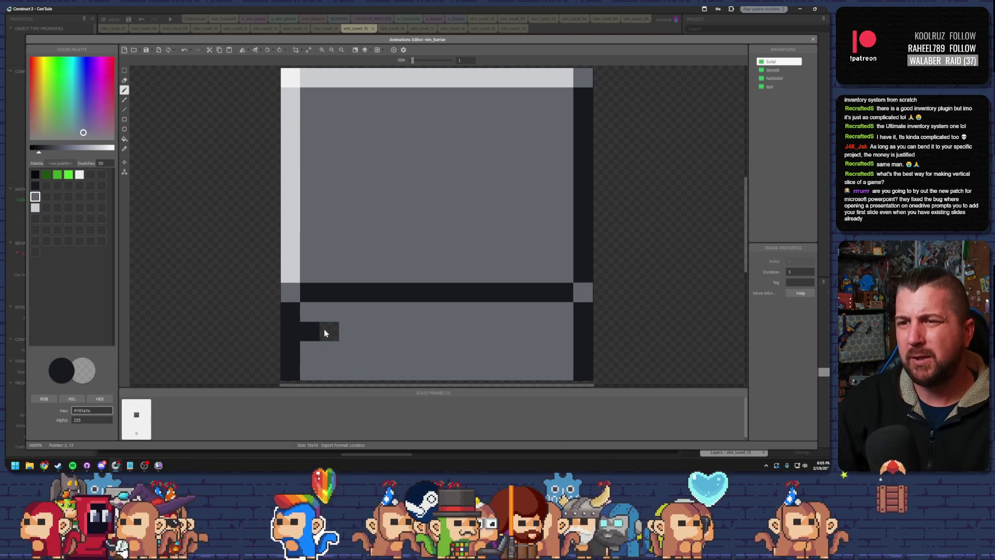
pyautogui.moveTo(341, 333); pyautogui.dragTo(555, 332)
pyautogui.moveTo(318, 373); pyautogui.dragTo(555, 372)
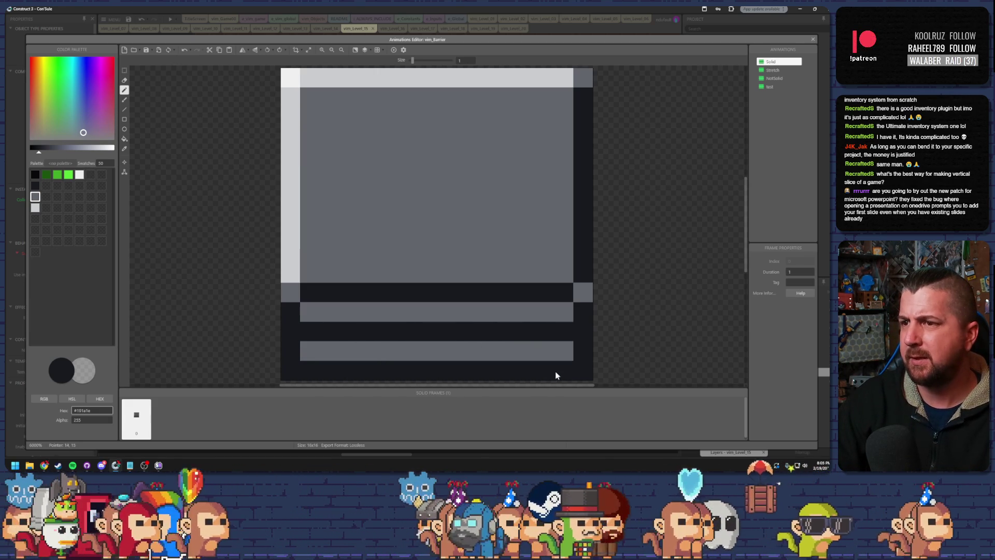
pyautogui.click(814, 38)
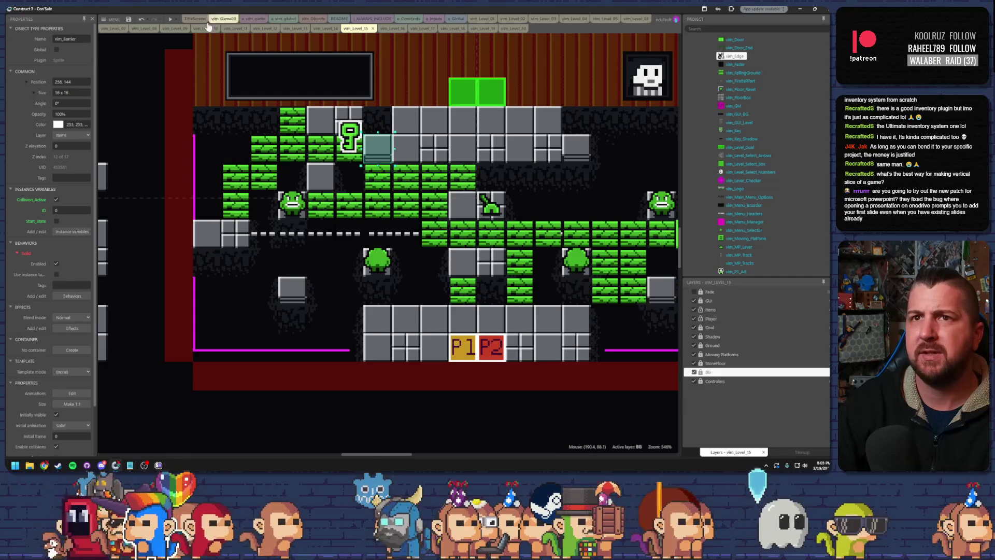
# Step: Preview level 15 again to test the barrier, then reopen its image
pyautogui.click(170, 19)
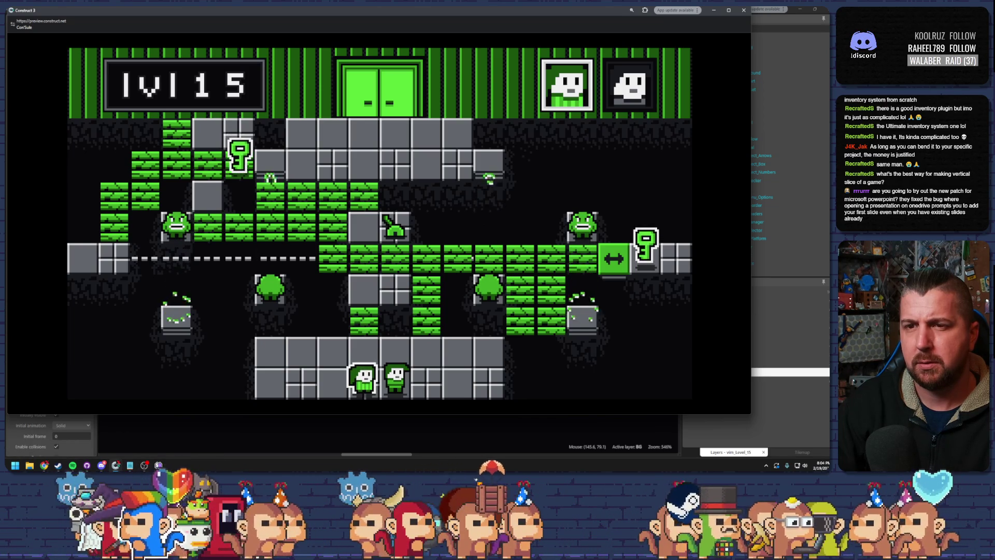
pyautogui.hotkey('alt', 'F4')
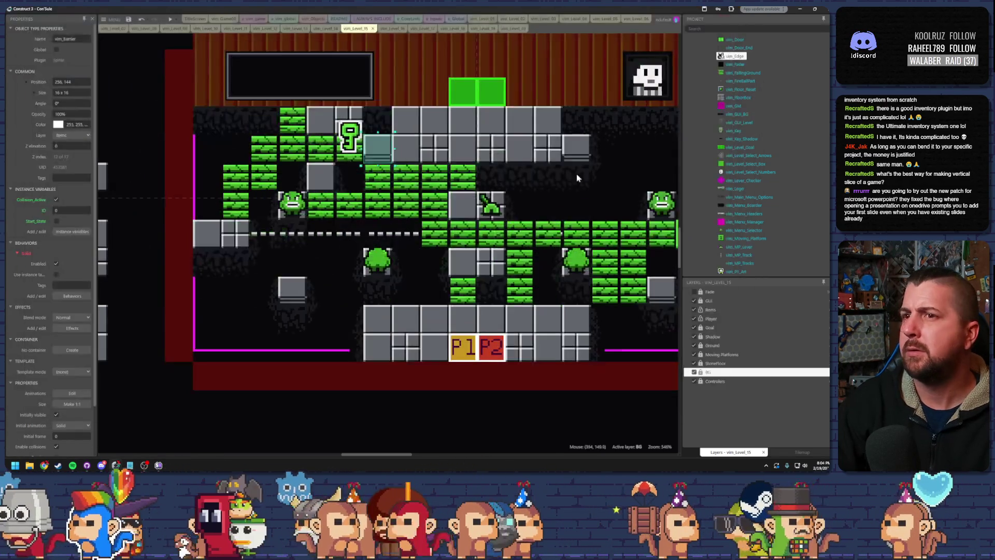
pyautogui.doubleClick(370, 158)
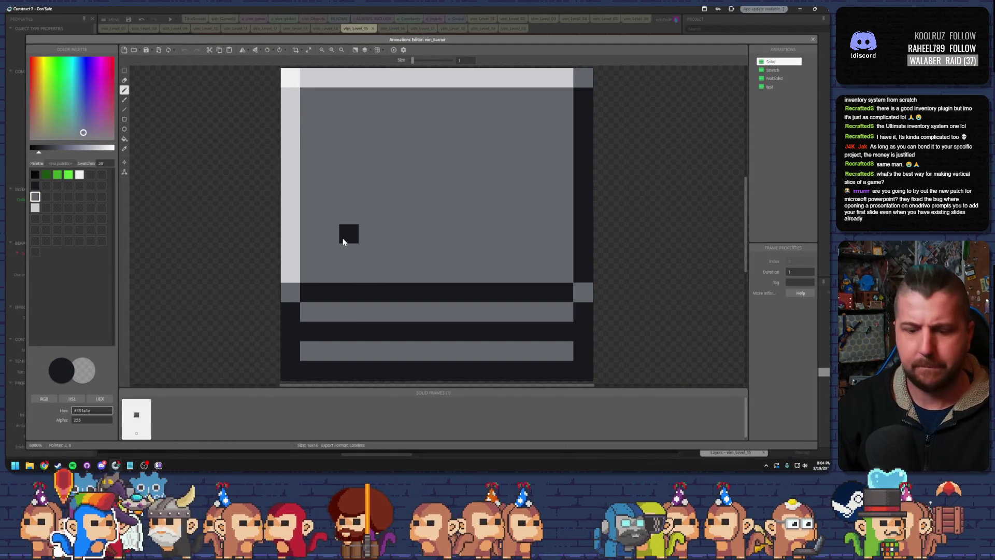
# Step: Repaint row 11 grey, add a dark grey band, and fill the bottom rows black
pyautogui.keyDown('alt'); pyautogui.click(341, 280); pyautogui.keyUp('alt')
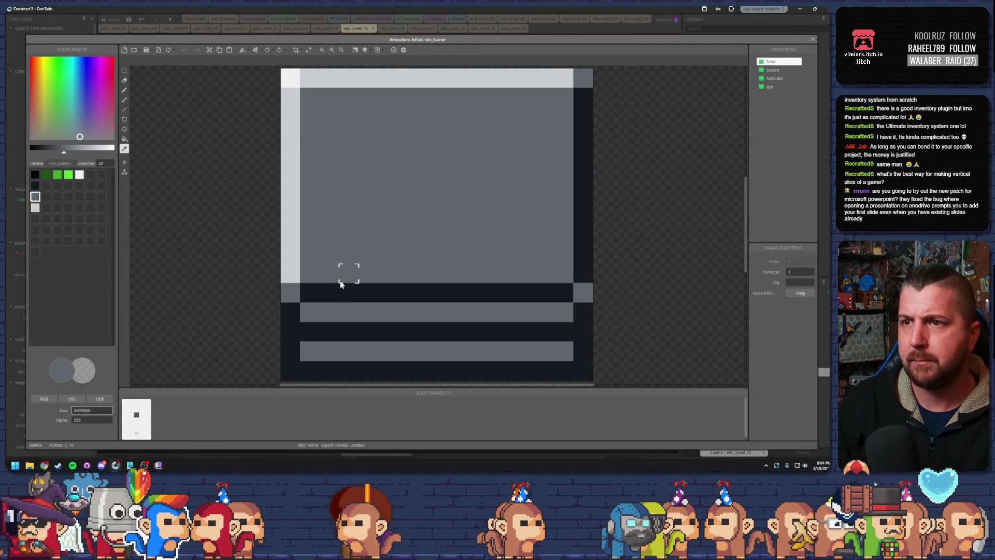
pyautogui.moveTo(311, 293)
pyautogui.mouseDown()
pyautogui.moveTo(558, 286)
pyautogui.moveTo(563, 330)
pyautogui.moveTo(355, 332)
pyautogui.mouseUp()
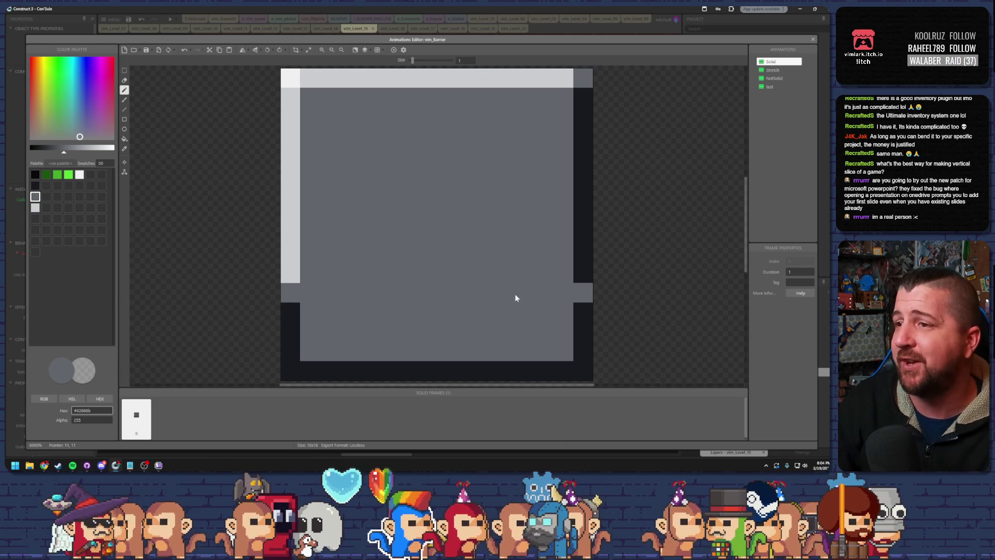
pyautogui.click(34, 185)
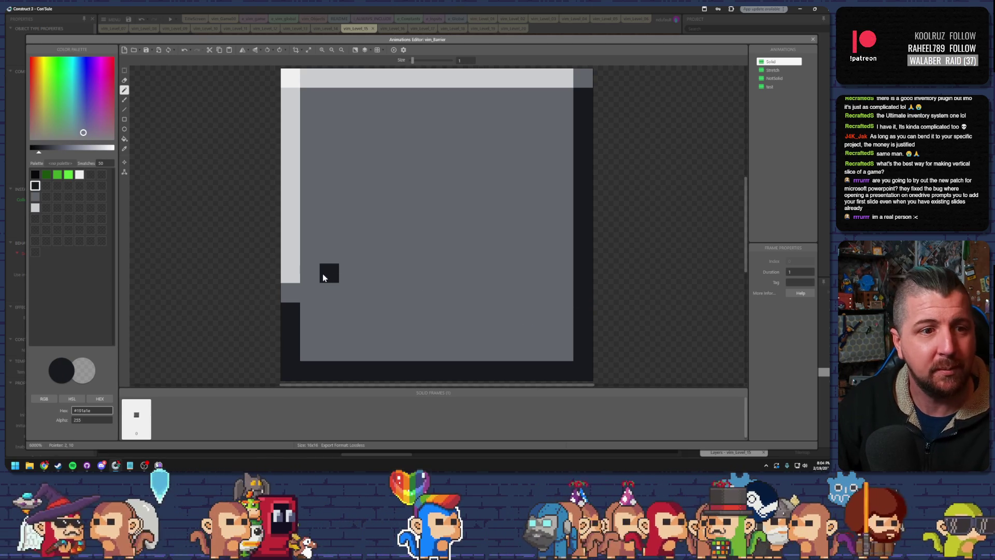
pyautogui.moveTo(309, 312)
pyautogui.mouseDown()
pyautogui.moveTo(575, 321)
pyautogui.moveTo(326, 337)
pyautogui.mouseUp()
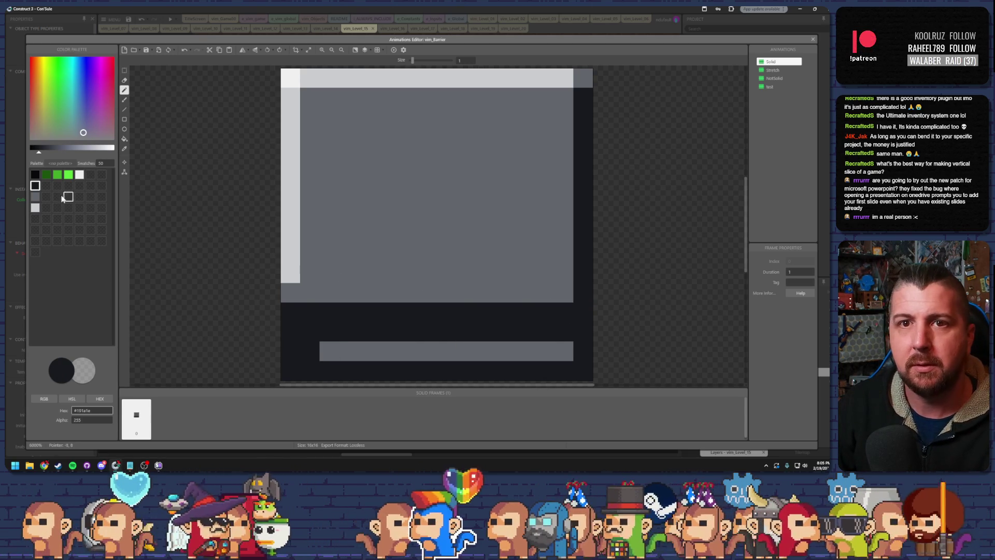
pyautogui.click(35, 174)
pyautogui.click(316, 328)
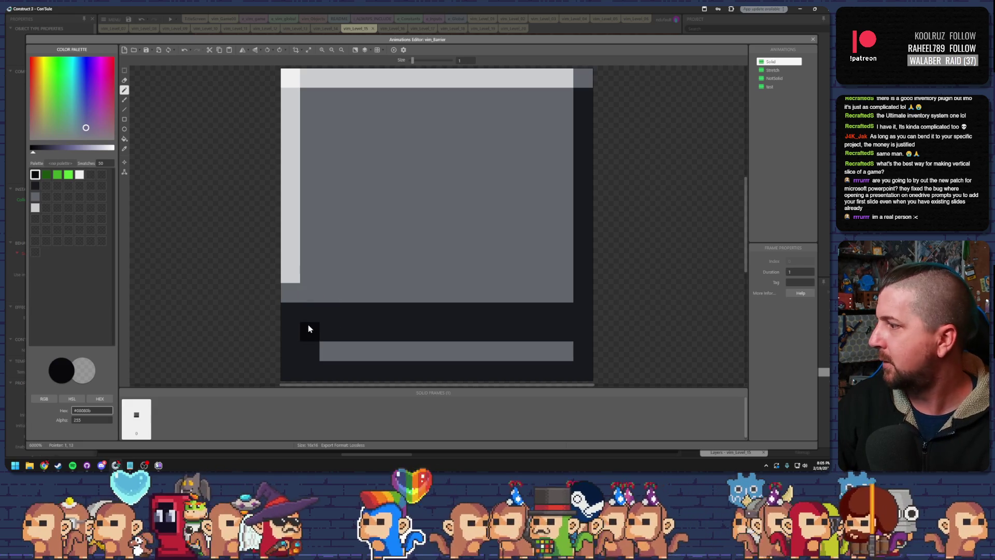
pyautogui.moveTo(310, 351)
pyautogui.mouseDown()
pyautogui.moveTo(562, 349)
pyautogui.moveTo(564, 309)
pyautogui.moveTo(328, 309)
pyautogui.moveTo(564, 334)
pyautogui.mouseUp()
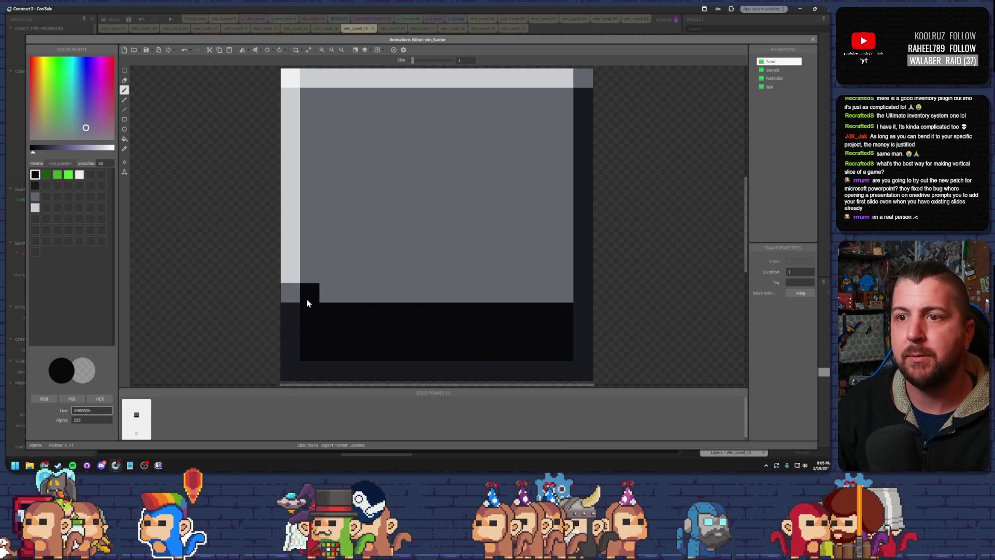
# Step: Paint row 11 dark grey with a grey right end and a black bottom-right corner
pyautogui.click(35, 185)
pyautogui.moveTo(305, 294); pyautogui.dragTo(548, 299)
pyautogui.click(35, 196)
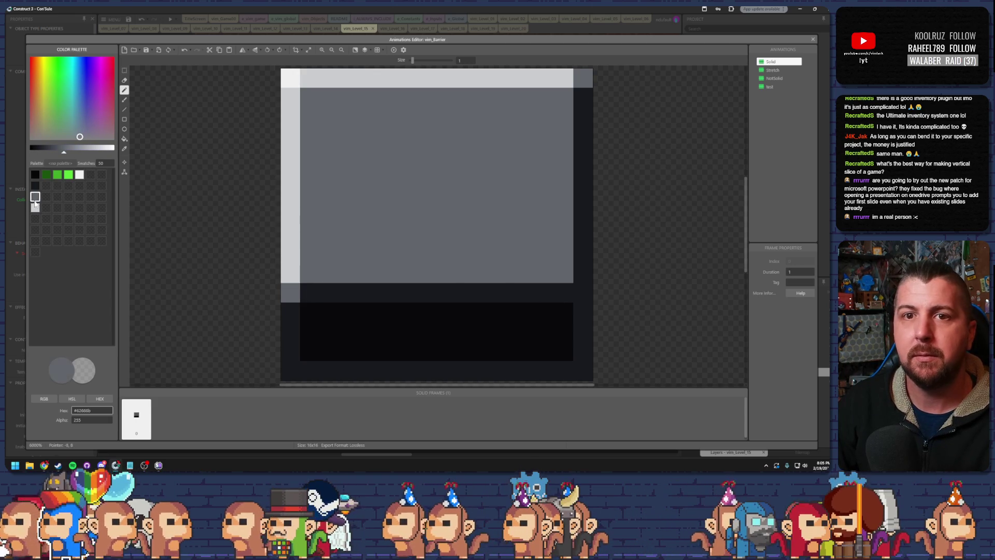
pyautogui.click(583, 292)
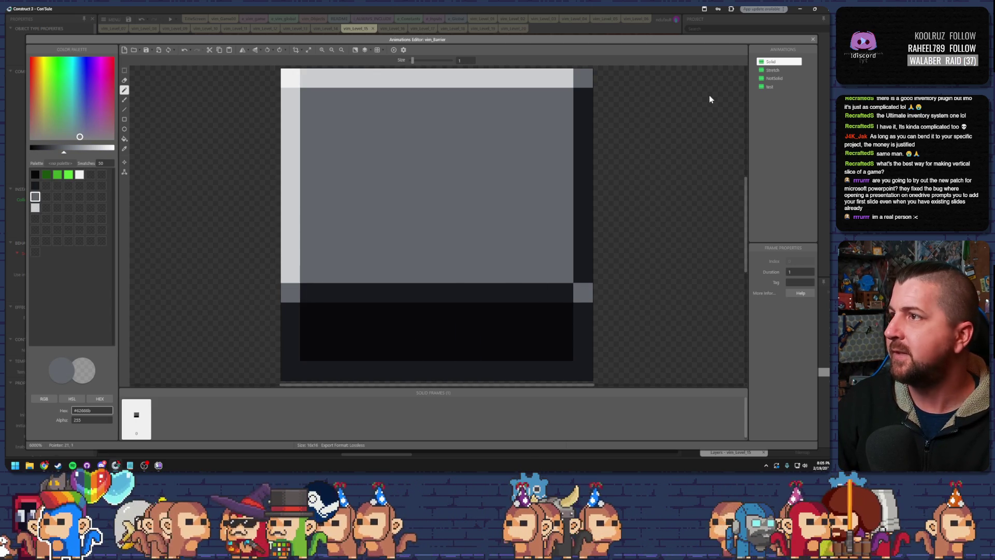
pyautogui.click(34, 174)
pyautogui.click(582, 371)
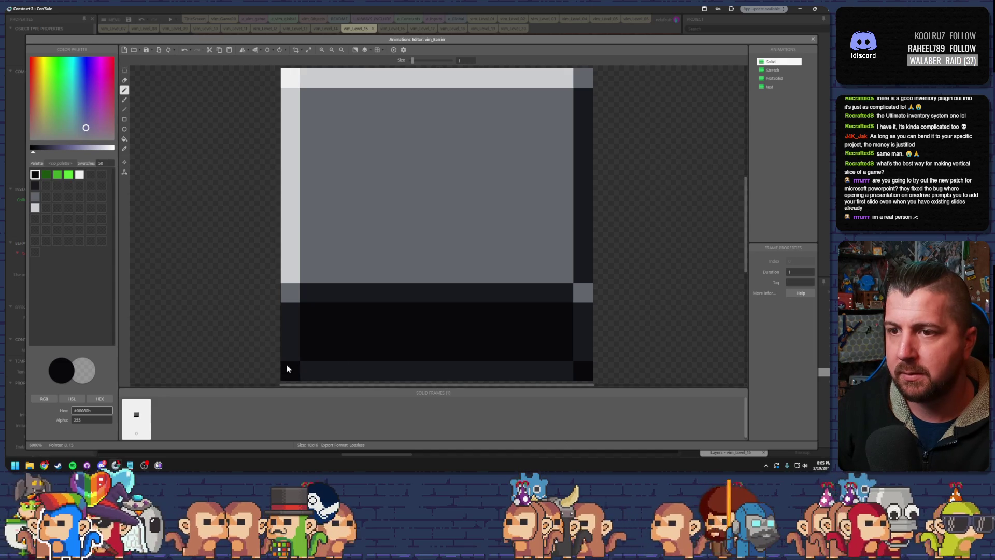
pyautogui.click(813, 40)
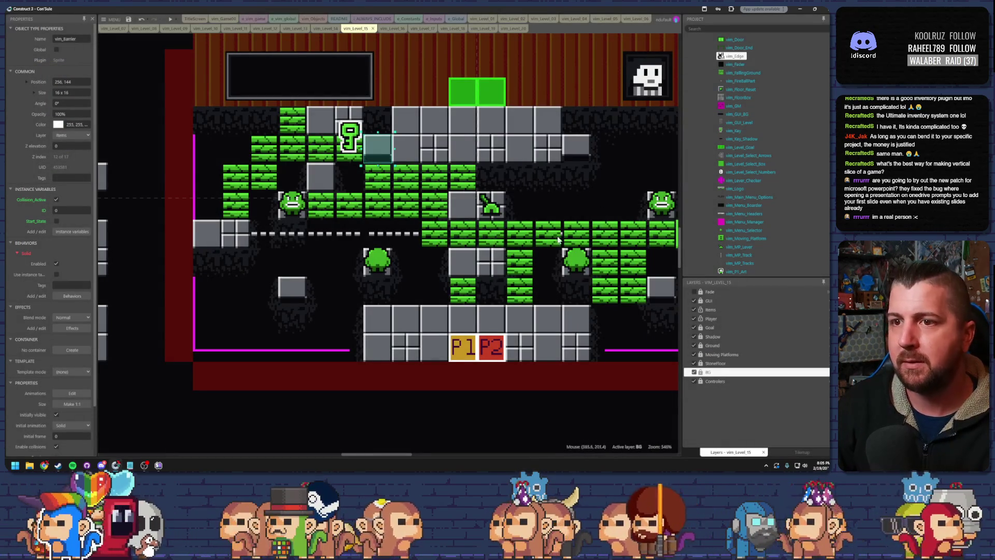
pyautogui.click(170, 19)
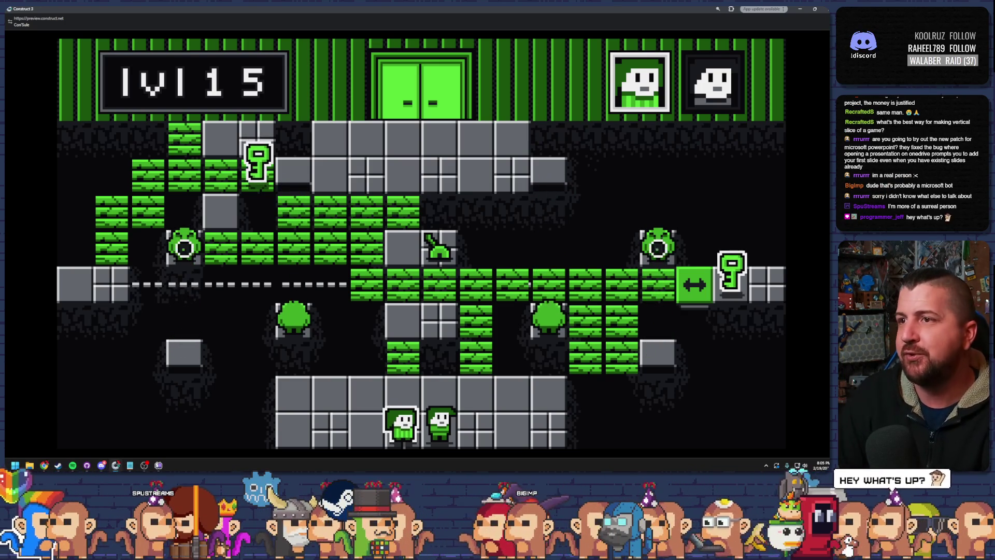
pyautogui.hotkey('alt', 'Tab')
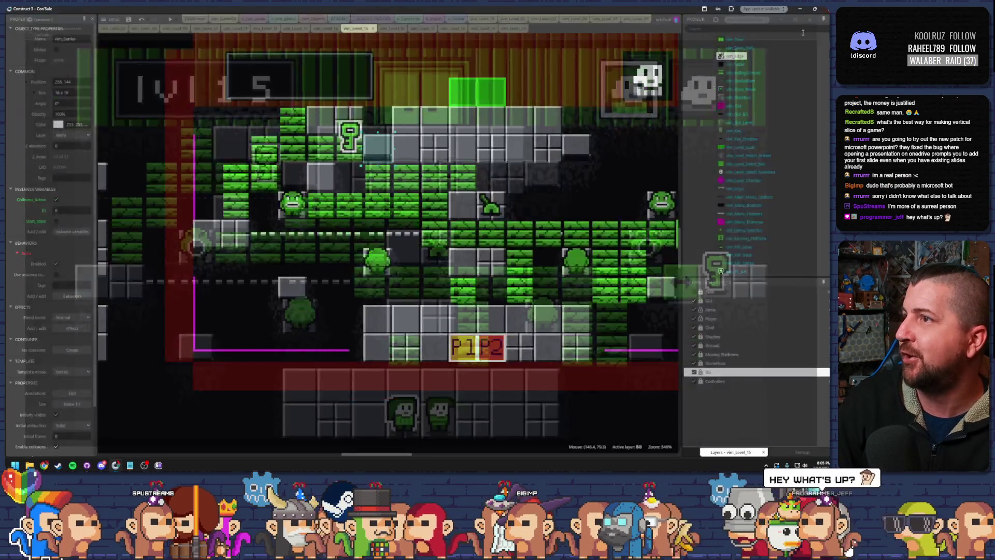
# Step: Move the barrier seven tiles right to the top row's end and inspect its sprite
pyautogui.hotkey('ctrl', 'x')
pyautogui.hotkey('ctrl', 'v')
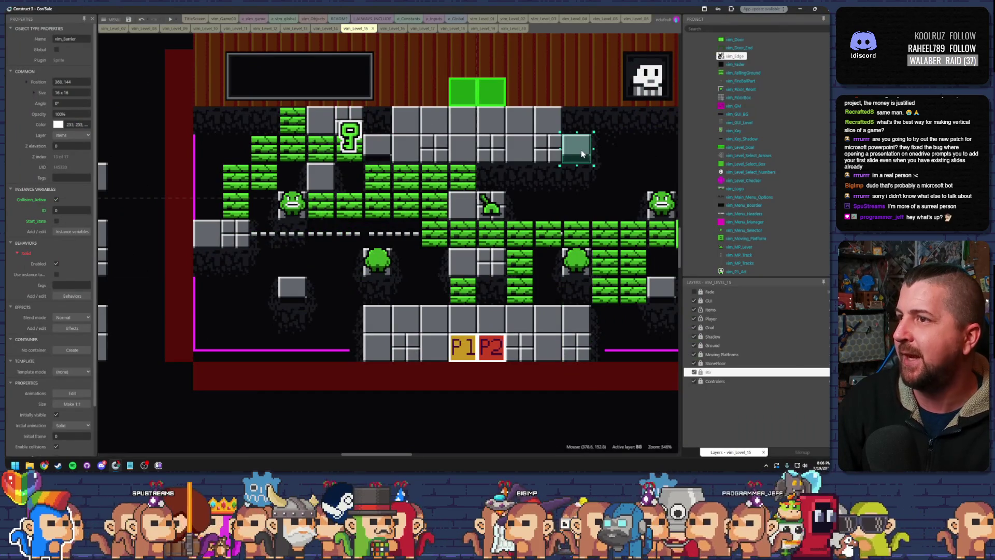
pyautogui.doubleClick(582, 153)
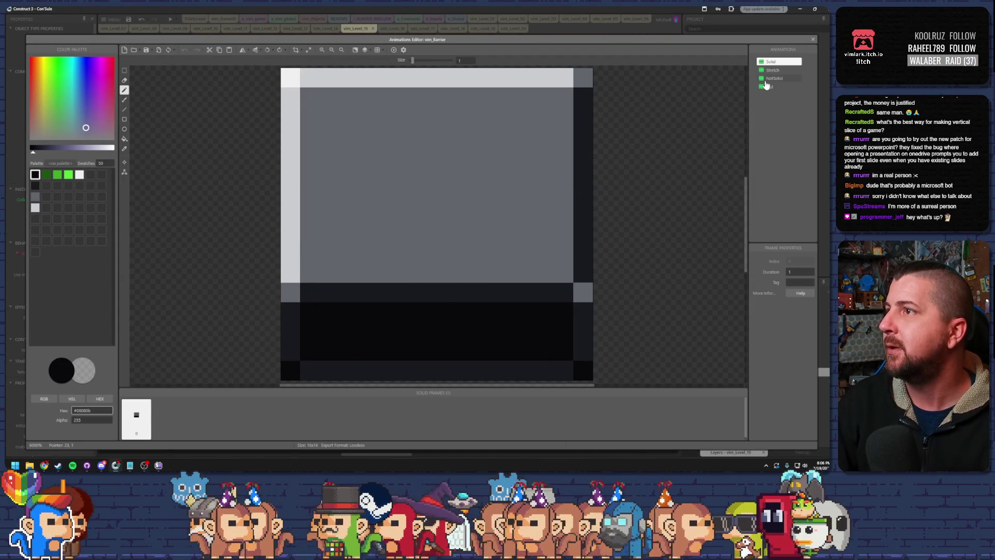
pyautogui.click(812, 41)
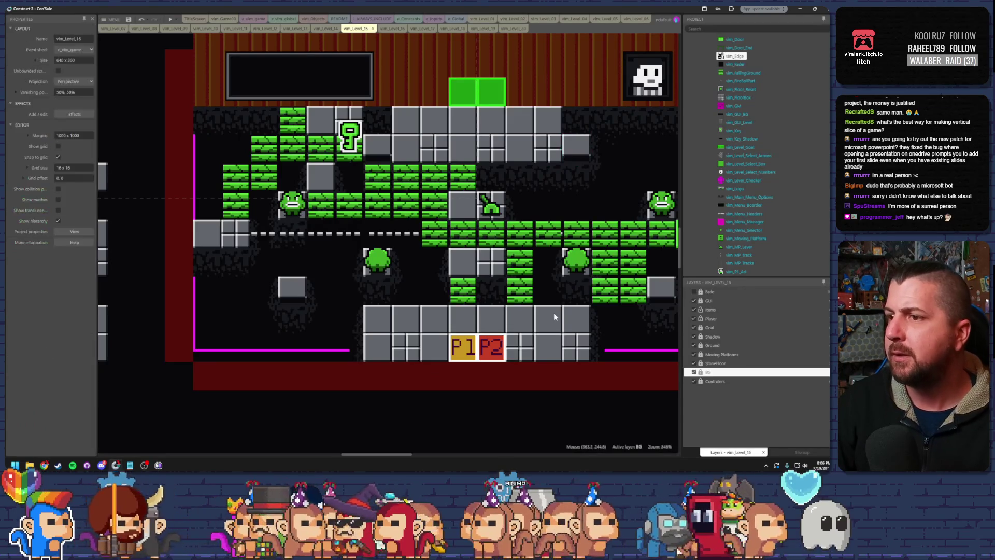
# Step: Cancel the new object dialog, toggle the BG layer lock, and make Ground active
pyautogui.doubleClick(553, 312)
pyautogui.click(532, 346)
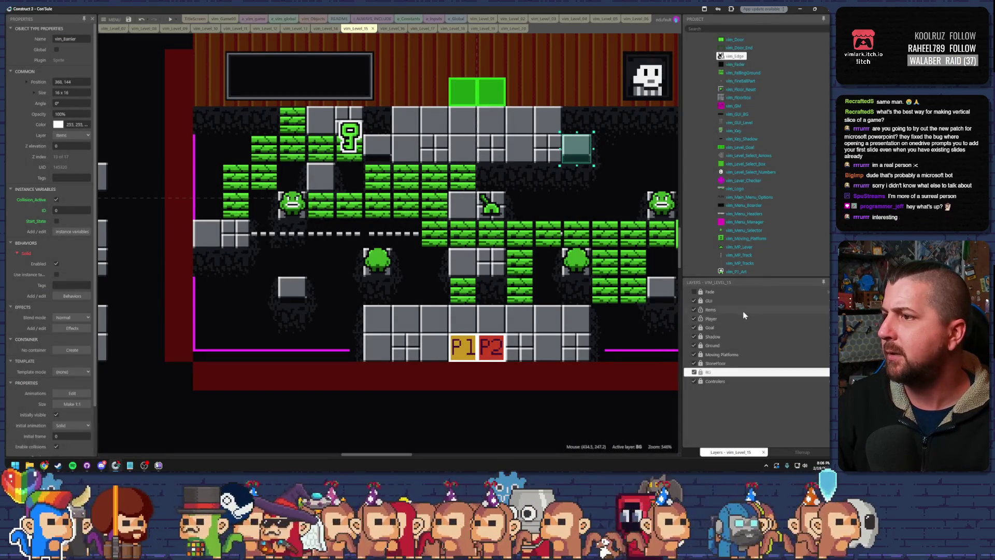
pyautogui.click(700, 371)
pyautogui.click(576, 336)
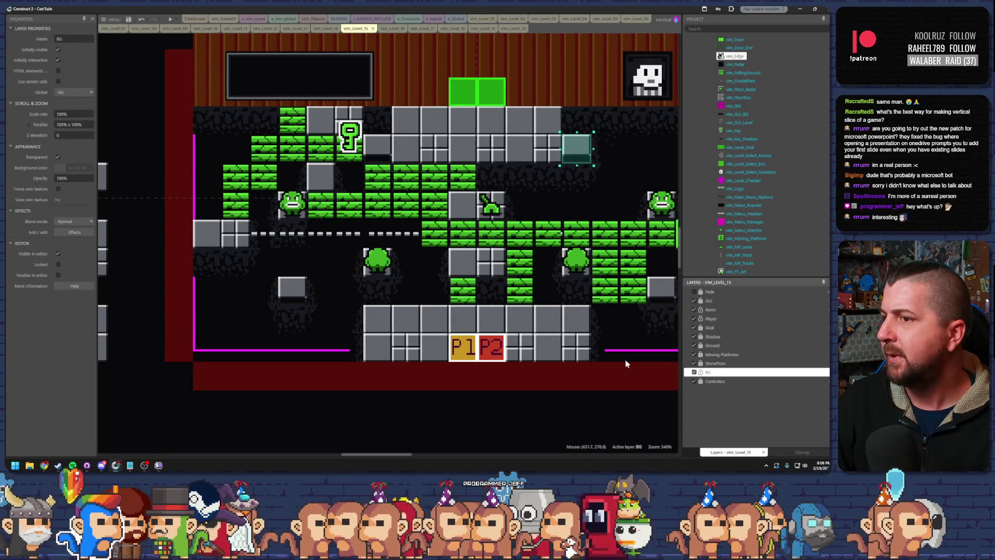
pyautogui.click(701, 372)
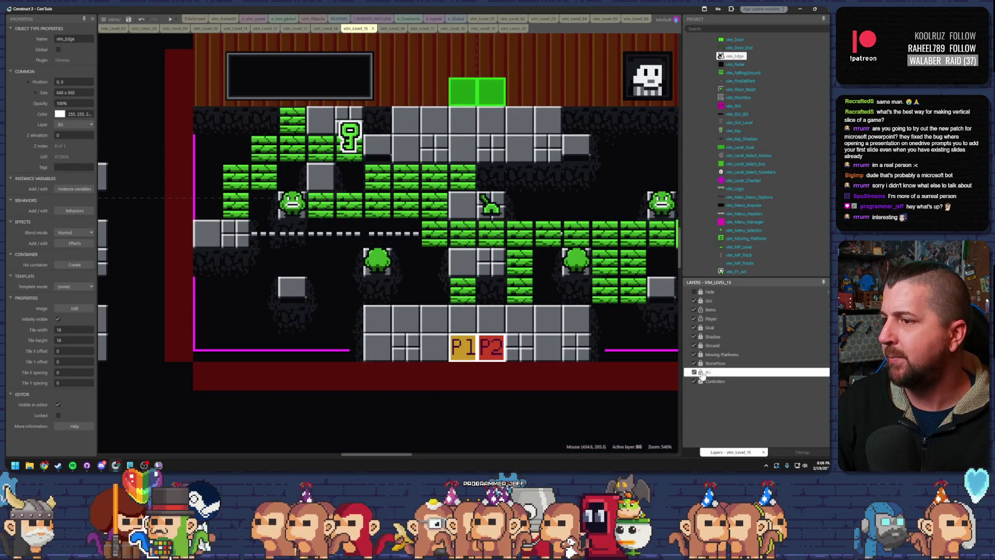
pyautogui.click(705, 346)
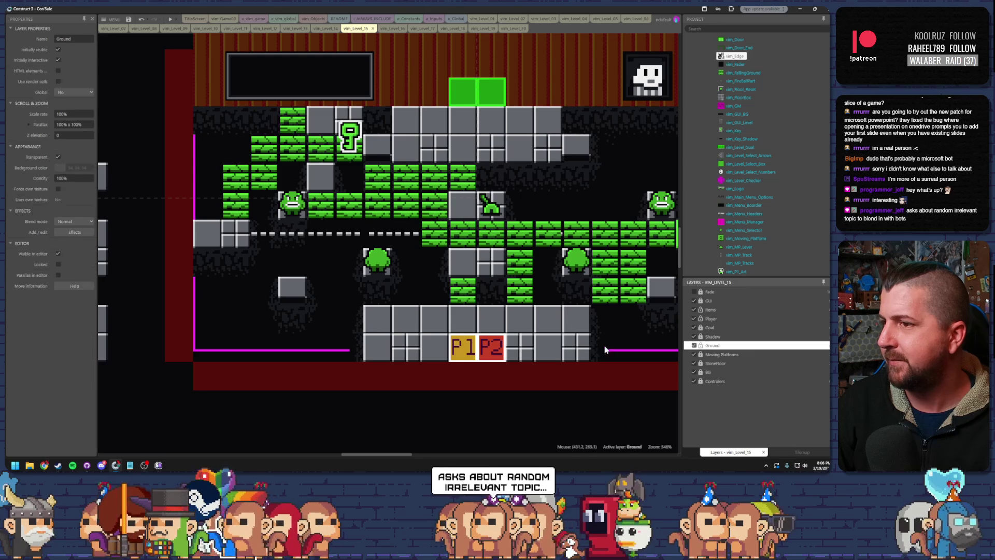